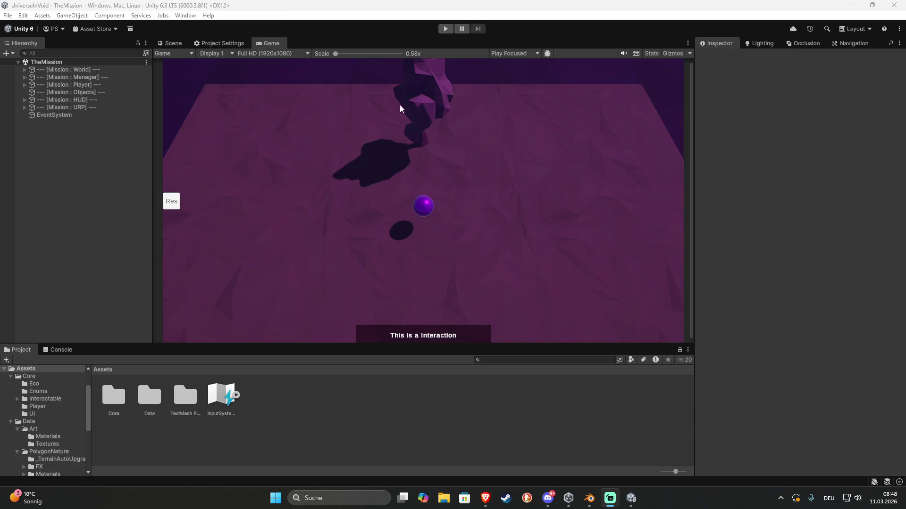
- Switch to the Scene view, look down on the cyan platform and select Ground (3)
left_click(171, 43)
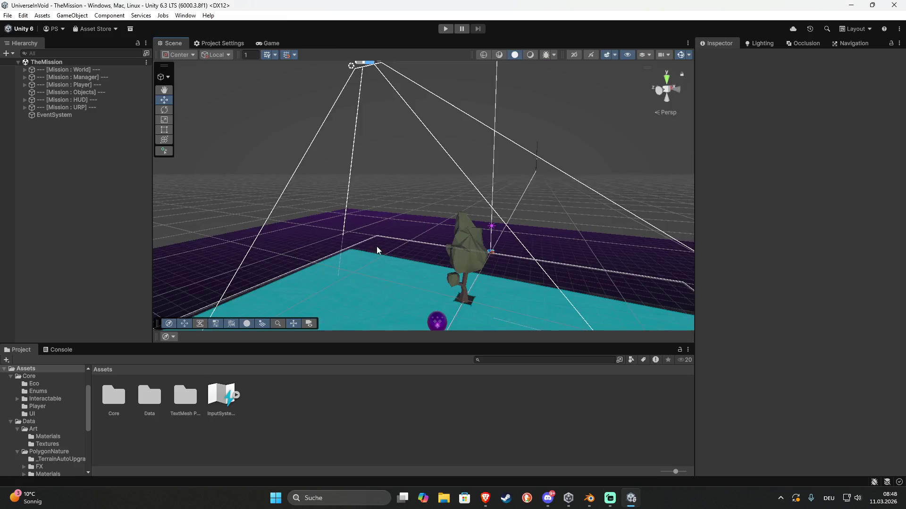
mouse_move(544, 156)
left_mouse_down()
mouse_move(475, 277)
mouse_move(491, 273)
mouse_move(501, 247)
mouse_move(519, 135)
mouse_move(511, 131)
mouse_move(517, 169)
left_mouse_up()
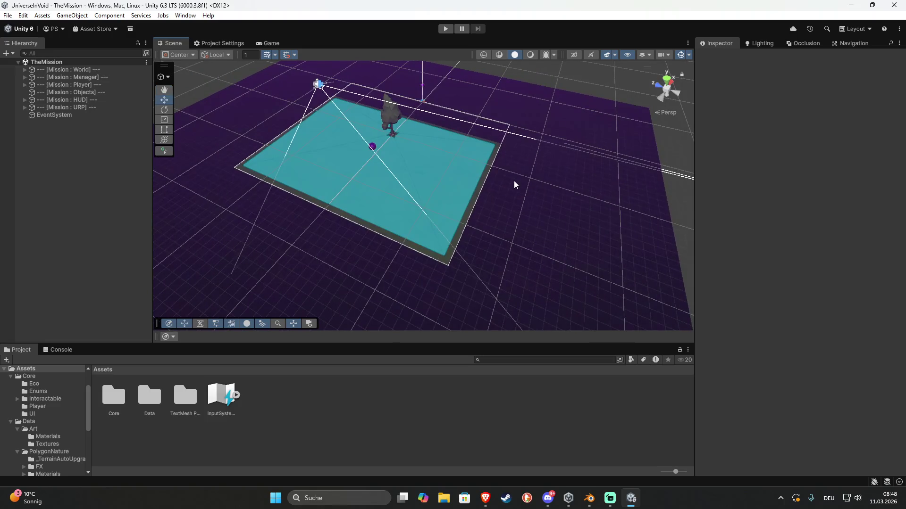
left_click(514, 181)
- Inspect the Ground (6) and Ground (4) tiles and the Unlocked group
left_click(403, 275)
left_click(514, 239)
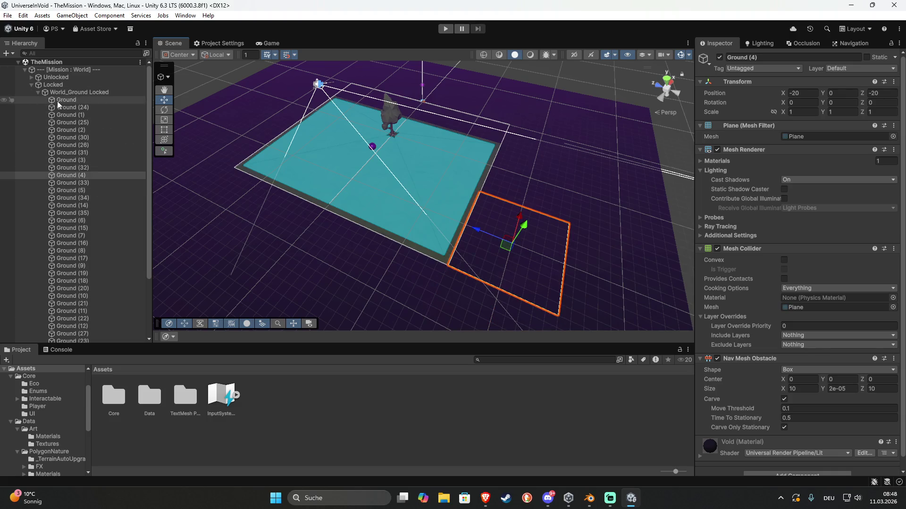
left_click(31, 77)
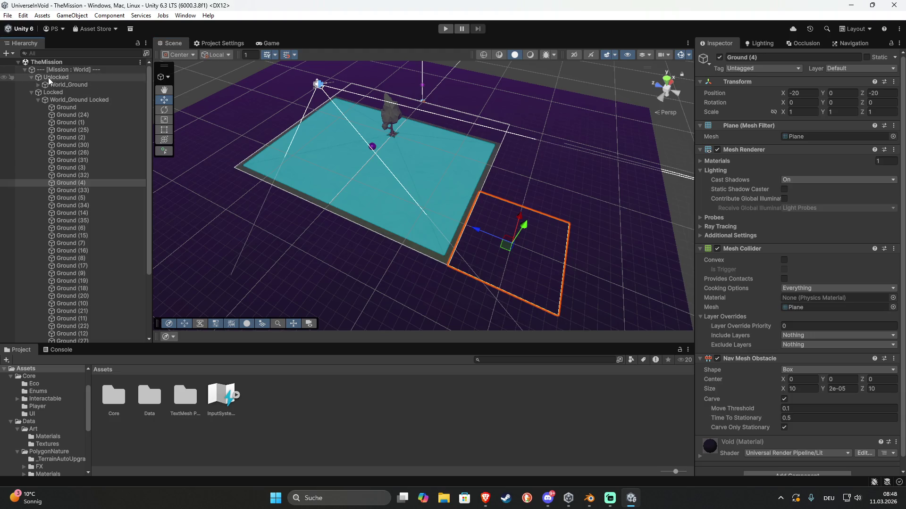
left_click(48, 78)
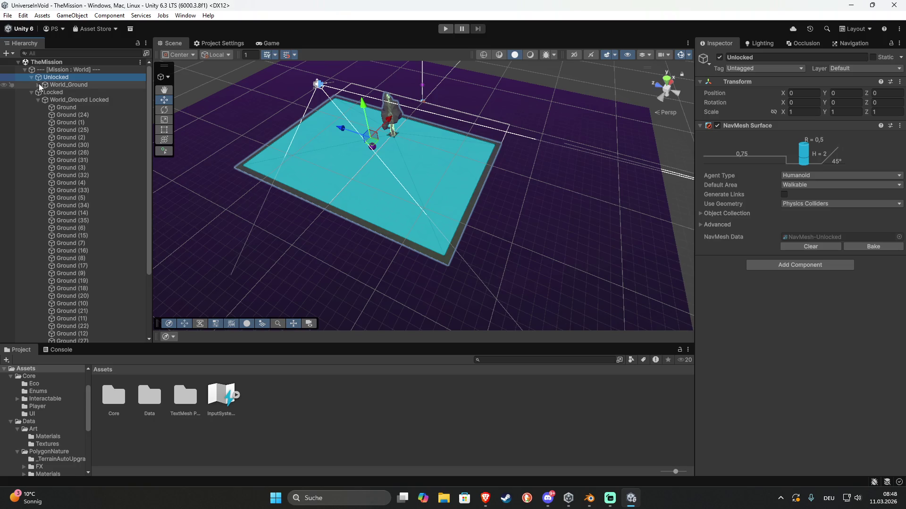
- Delete Ground (1) through Ground (5) under World_Ground, keeping its single Ground tile
left_click(38, 84)
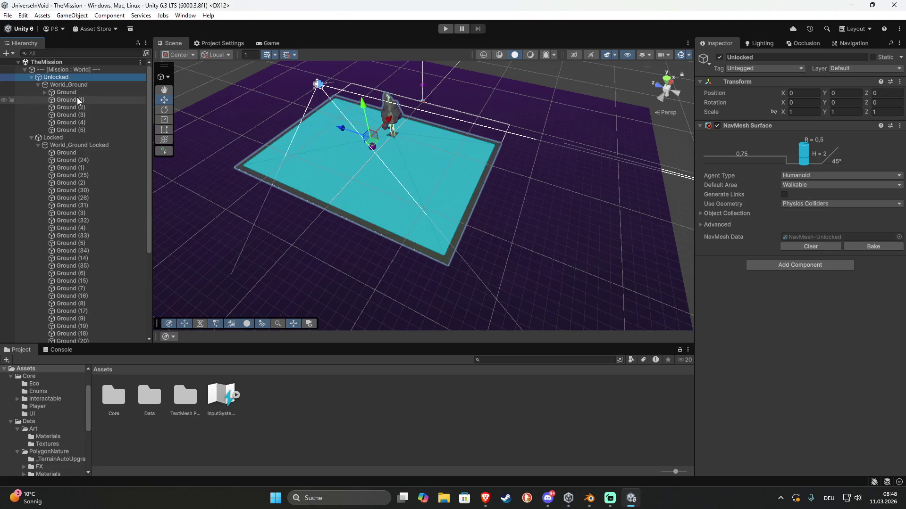
left_click(77, 98)
left_click(83, 129, "shift")
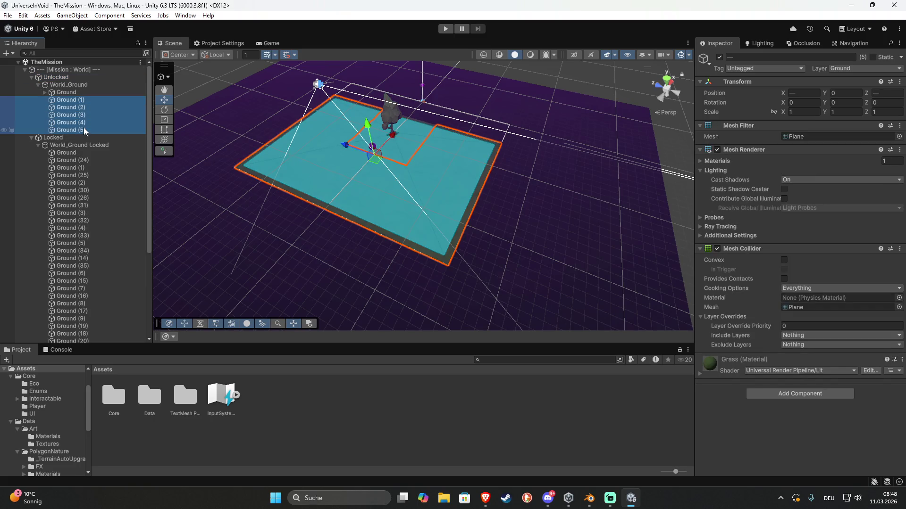
key("Delete")
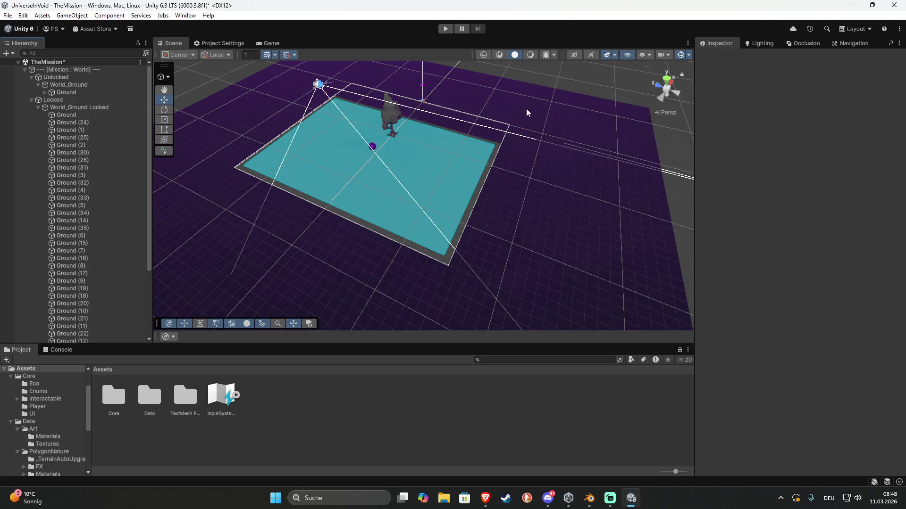
left_click(70, 86)
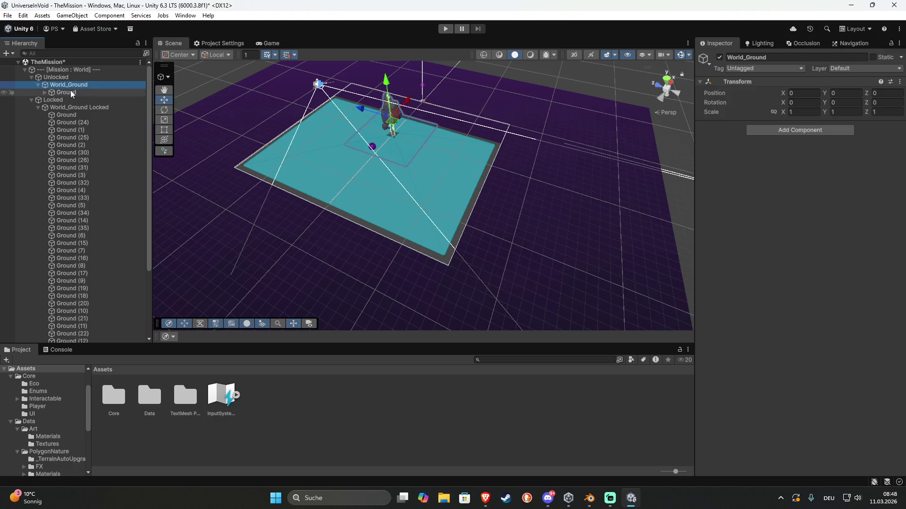
- Clear the baked navigation mesh on the Unlocked group's NavMesh Surface
left_click(67, 78)
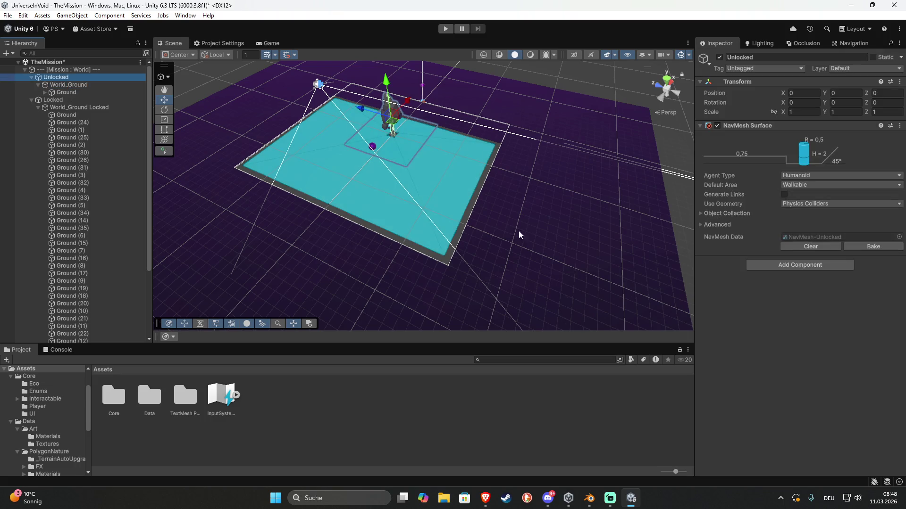
left_click(809, 247)
mouse_move(514, 200)
left_mouse_down()
mouse_move(460, 144)
mouse_move(302, 168)
left_mouse_up()
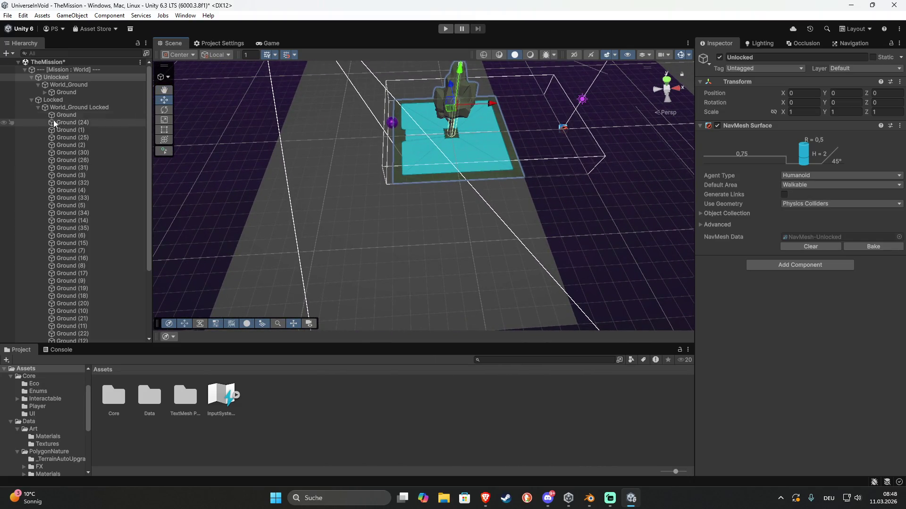
- Delete the locked tiles Ground (24) through Ground (29) under World_Ground Locked
left_click(66, 122)
scroll(111, 196, "down", 5)
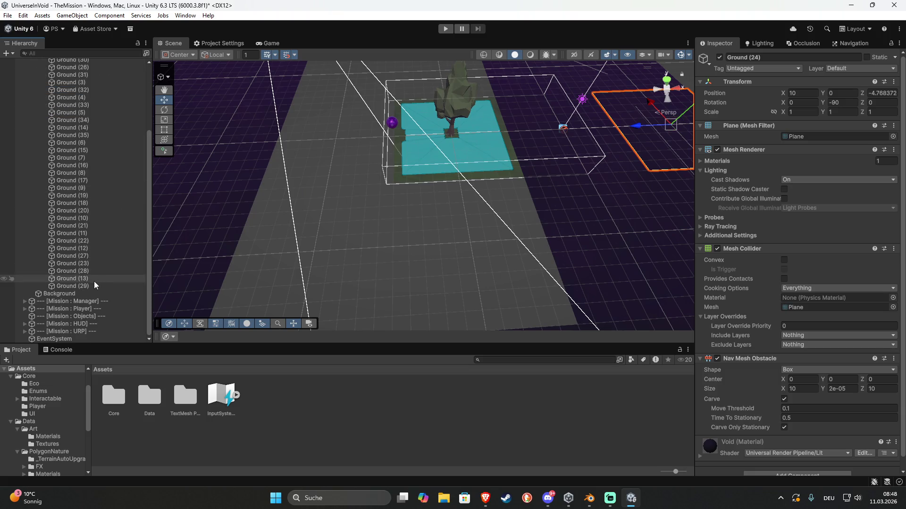
left_click(93, 283, "shift")
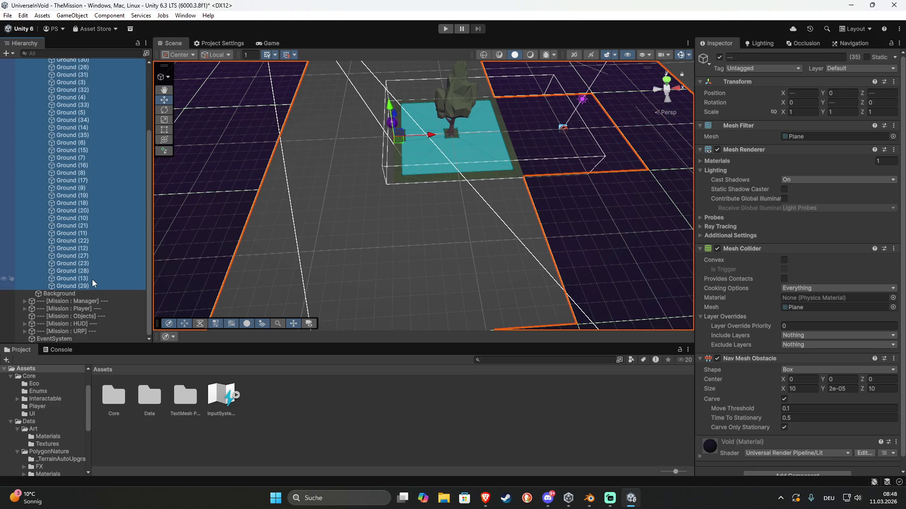
key("Delete")
left_click_drag(236, 236, 425, 170)
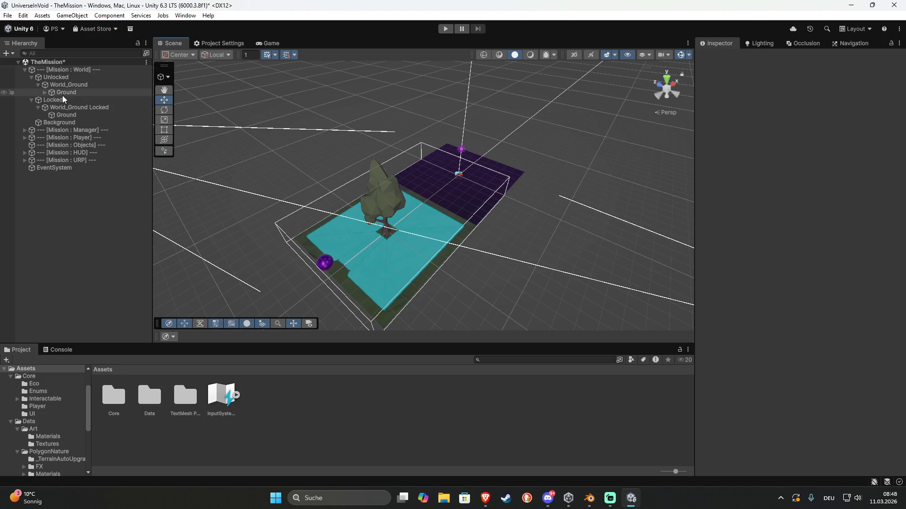
- Duplicate the SM_Tree_03 tree and place the copies around the ground tile
left_click(375, 197)
mouse_move(380, 213)
left_mouse_down()
mouse_move(352, 208)
mouse_move(432, 221)
mouse_move(389, 191)
mouse_move(415, 198)
mouse_move(395, 193)
left_mouse_up()
key("ctrl+d")
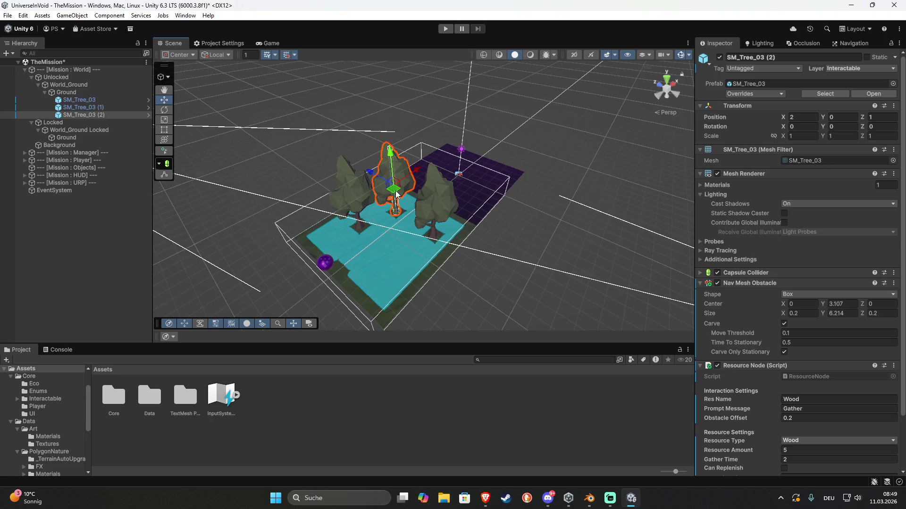
key("ctrl+d")
mouse_move(397, 194)
left_mouse_down()
mouse_move(373, 250)
mouse_move(187, 447)
left_mouse_up()
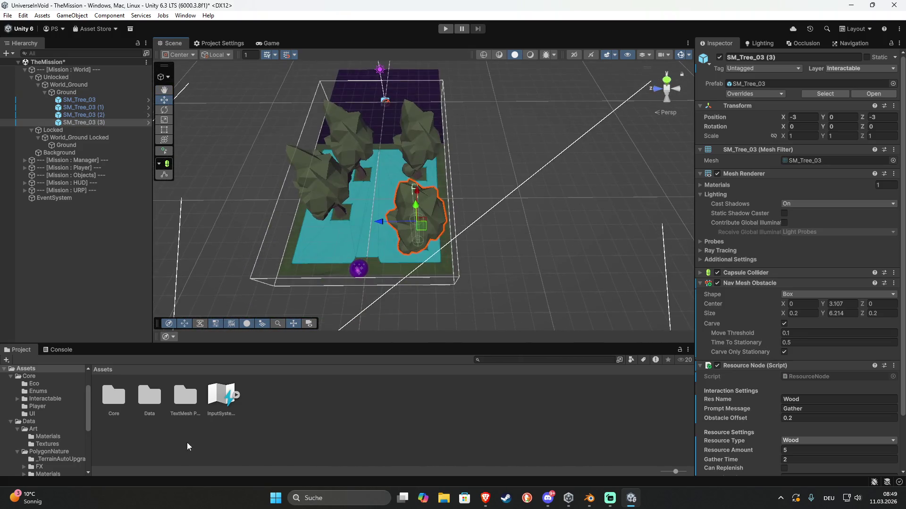
double_click(144, 399)
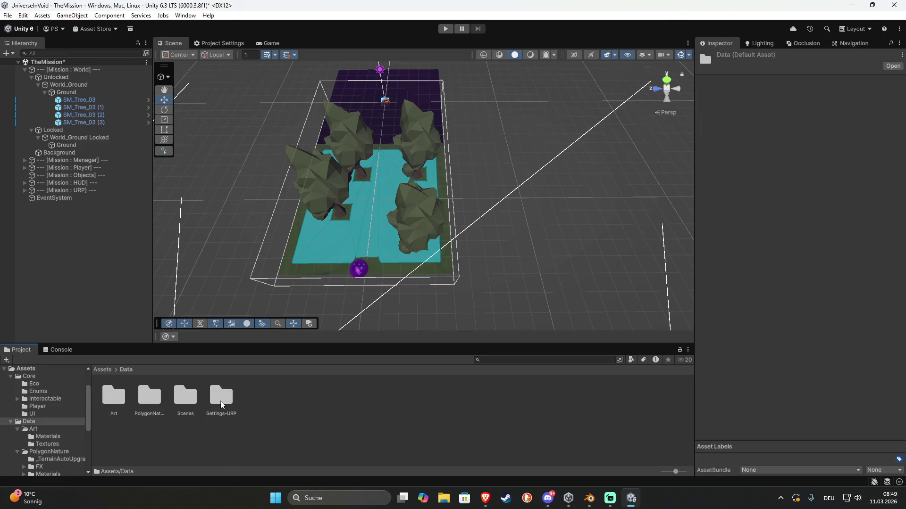
- Create a folder named Prefabs inside Assets/Data
right_click(257, 401)
mouse_move(302, 130)
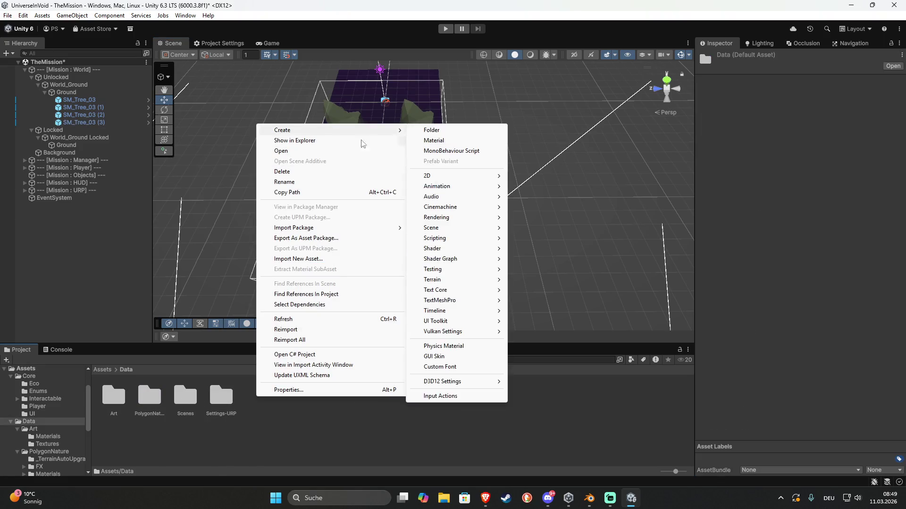
left_click(459, 132)
type("Prefabs")
key("Return")
- Create a World folder inside Prefabs
key("Return")
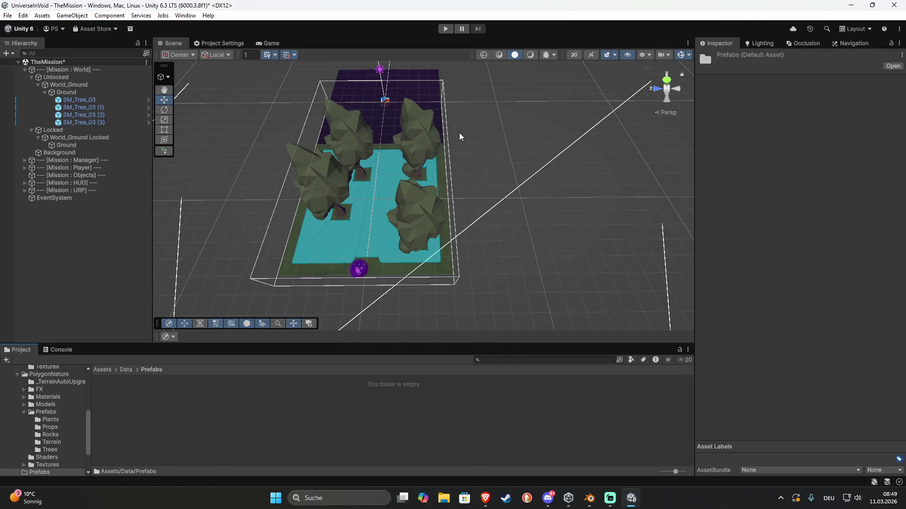
right_click(183, 412)
mouse_move(244, 140)
left_click(366, 141)
type("World")
key("Return")
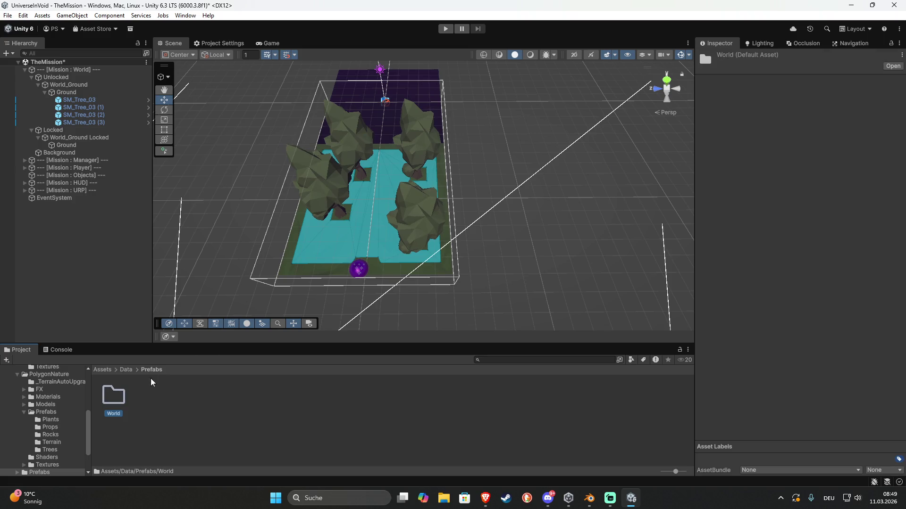
double_click(116, 397)
- Create a Void folder inside Prefabs/World
right_click(149, 404)
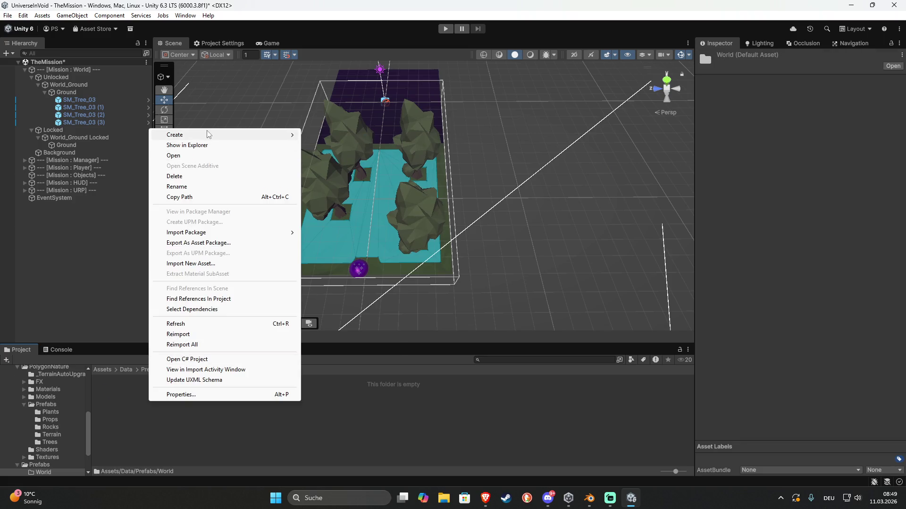
mouse_move(235, 135)
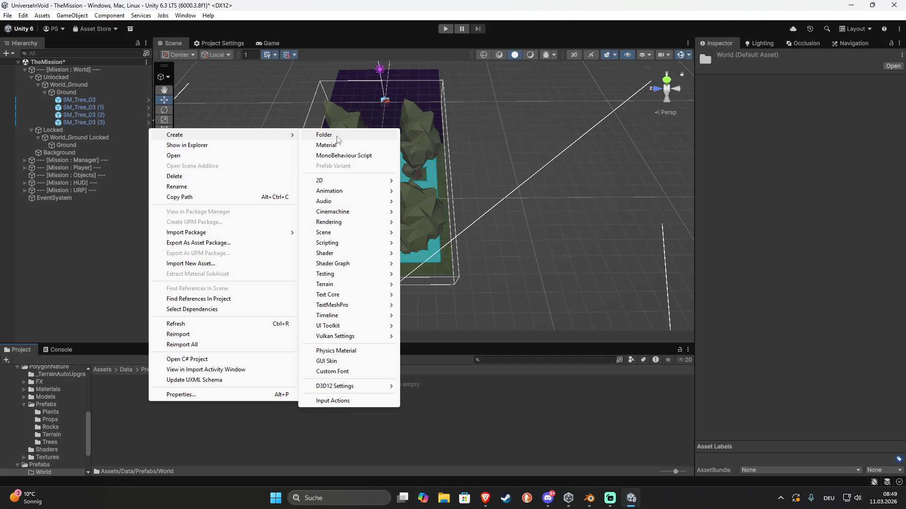
left_click(337, 136)
type("Void")
key("Return")
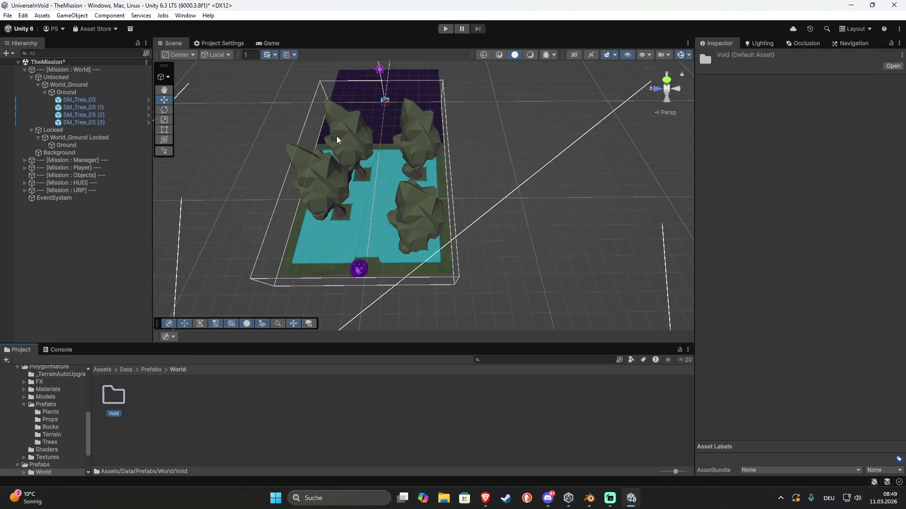
- Create a WorldTiles folder beside Void in Prefabs/World
right_click(183, 411)
mouse_move(257, 140)
left_click(383, 137)
type("Wor")
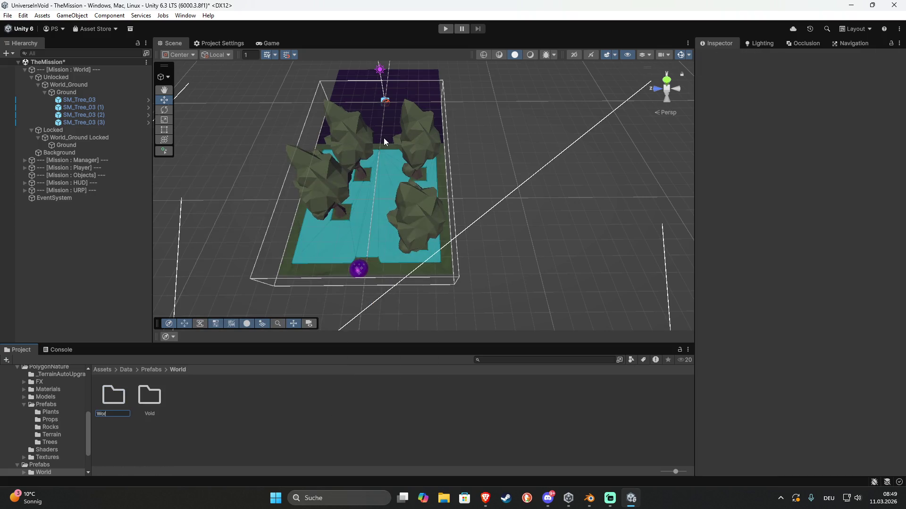
type("ldTiles")
key("Return")
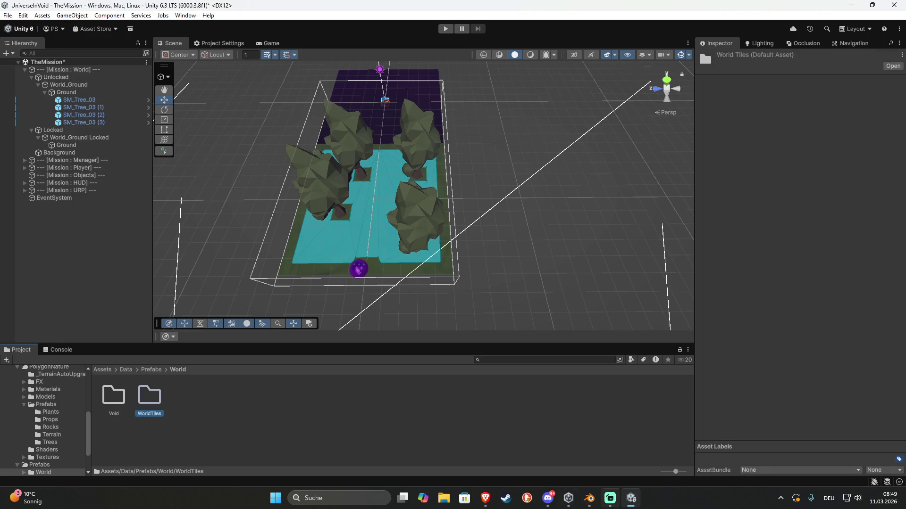
mouse_move(507, 279)
left_mouse_down()
mouse_move(496, 250)
mouse_move(452, 231)
left_mouse_up()
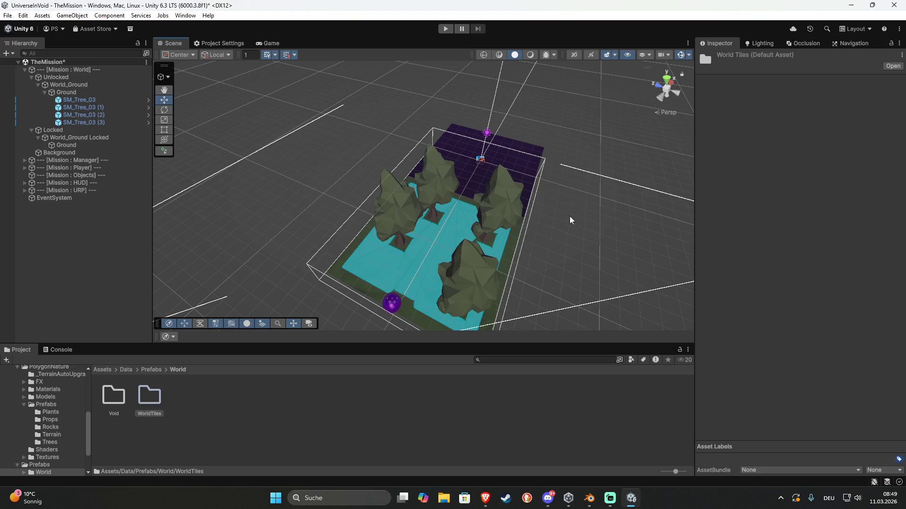
- Select the World_Ground Locked parent object of the purple locked plane
mouse_move(566, 240)
left_mouse_down()
mouse_move(667, 233)
mouse_move(601, 250)
mouse_move(655, 233)
mouse_move(477, 203)
left_mouse_up()
key("q")
key("w")
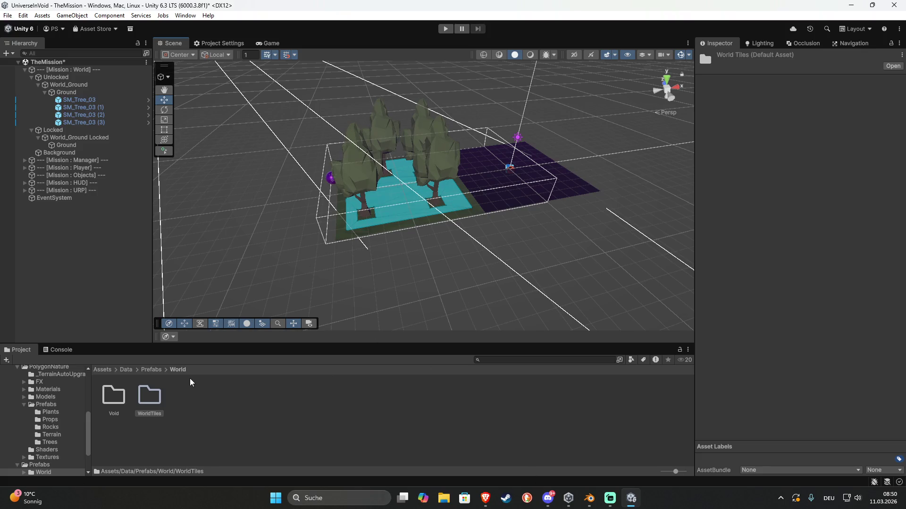
left_click(568, 188)
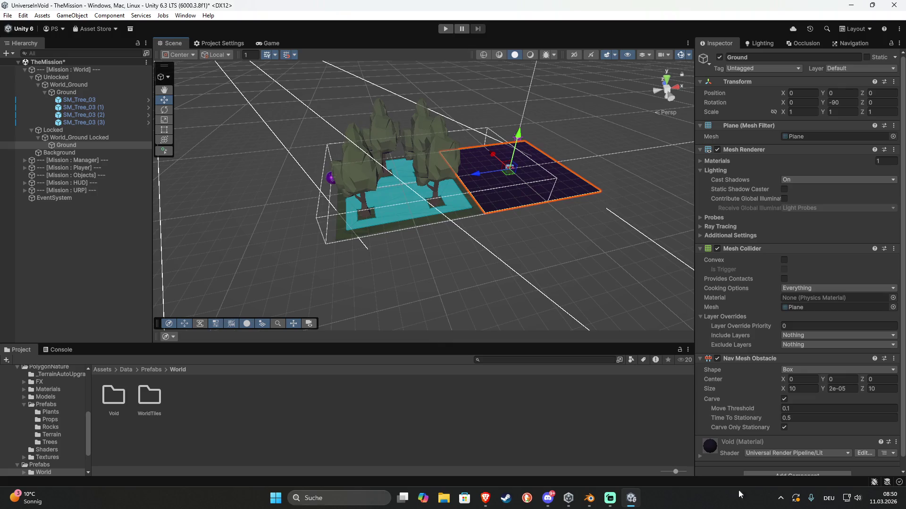
left_click(80, 137)
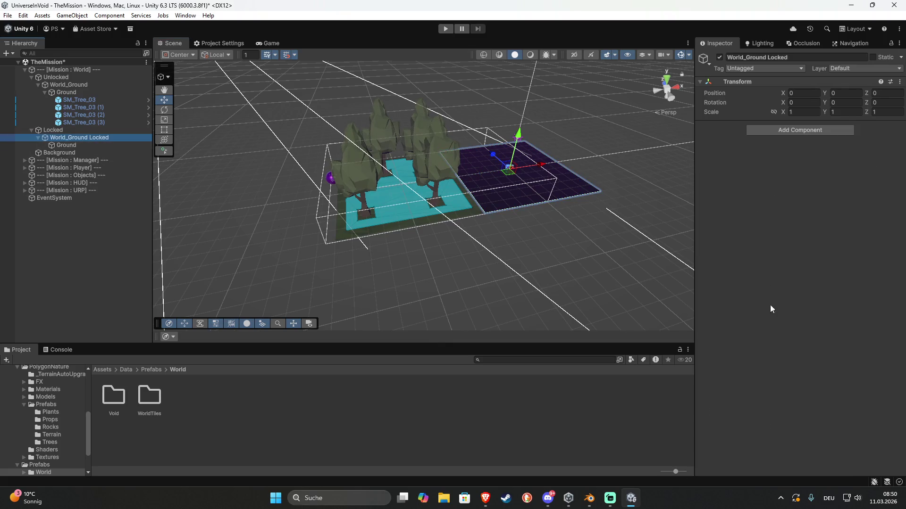
- Add a new script component named UnlockTile to World_Ground Locked
left_click(781, 138)
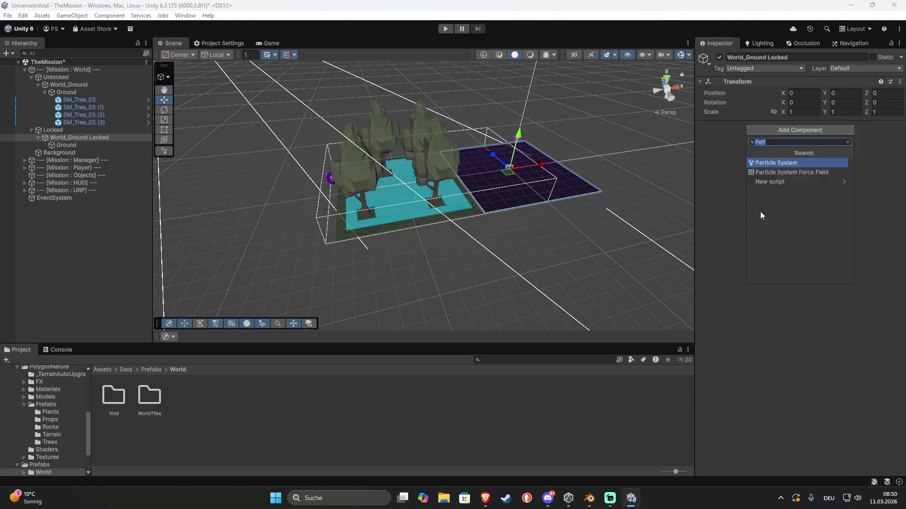
type("Unlock")
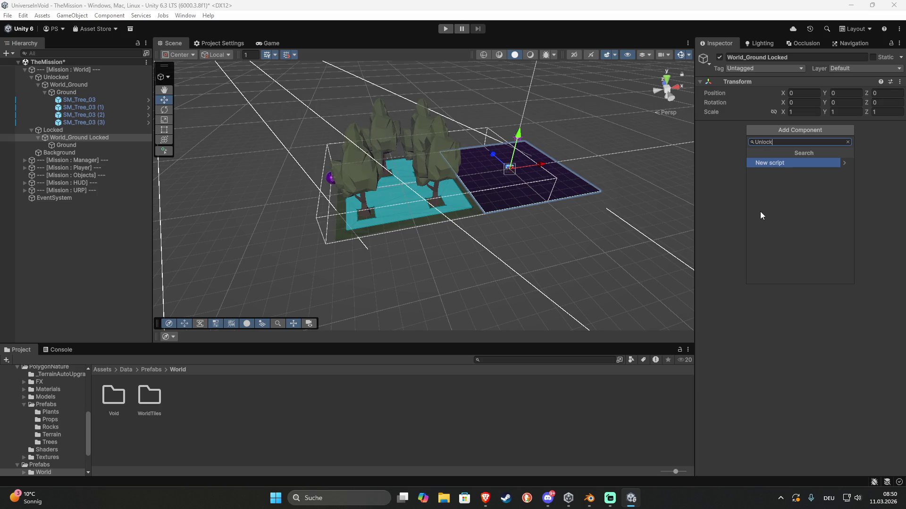
type("Tile")
left_click(814, 162)
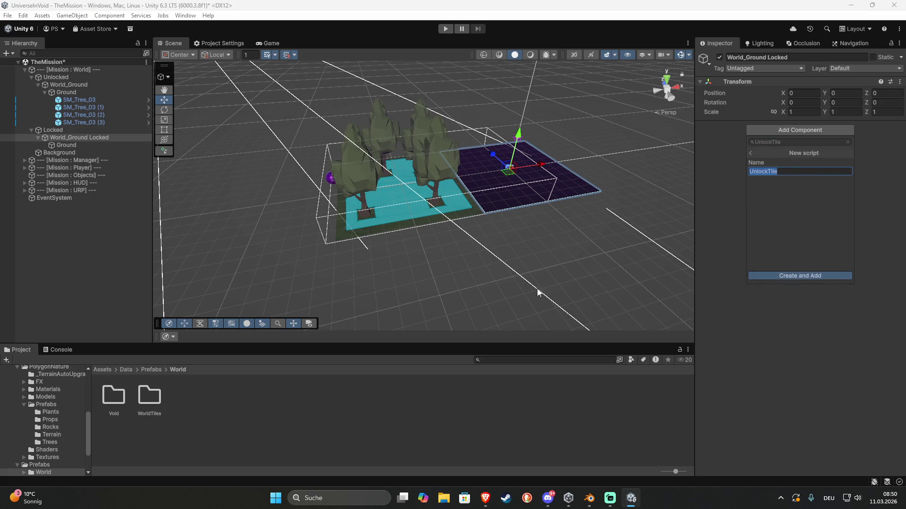
key("Return")
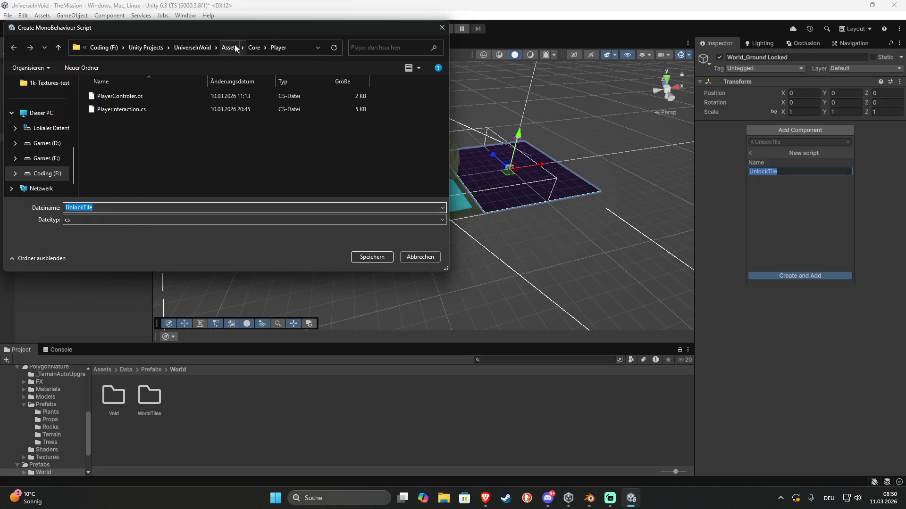
- Save the UnlockTile script into a new World folder under Assets/Core
left_click(254, 48)
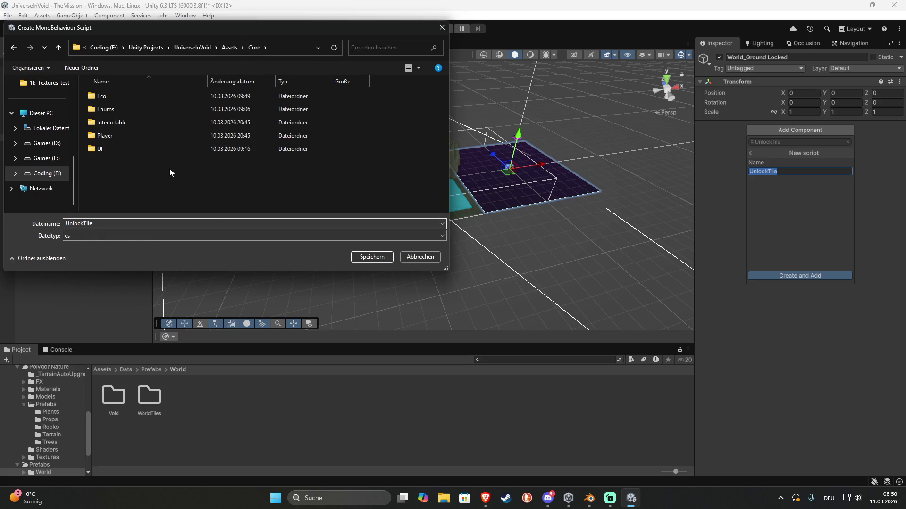
right_click(169, 168)
mouse_move(222, 287)
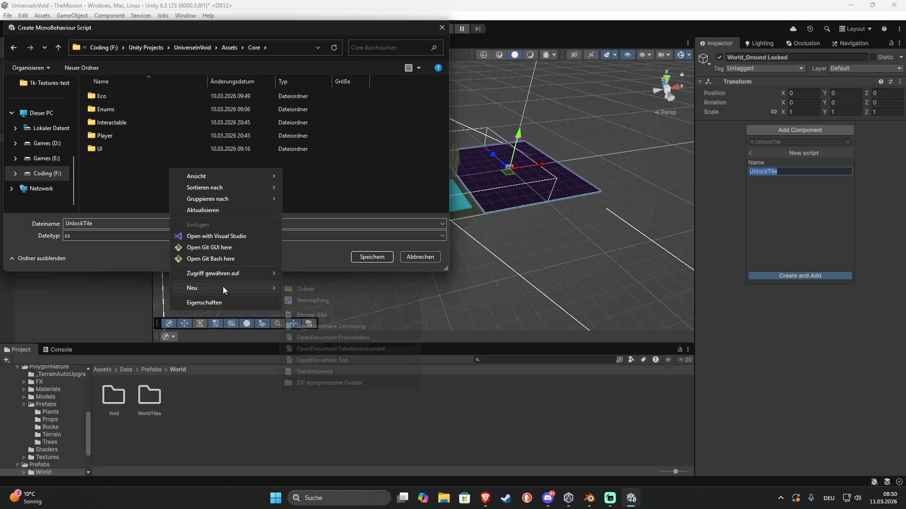
left_click(306, 289)
type("World")
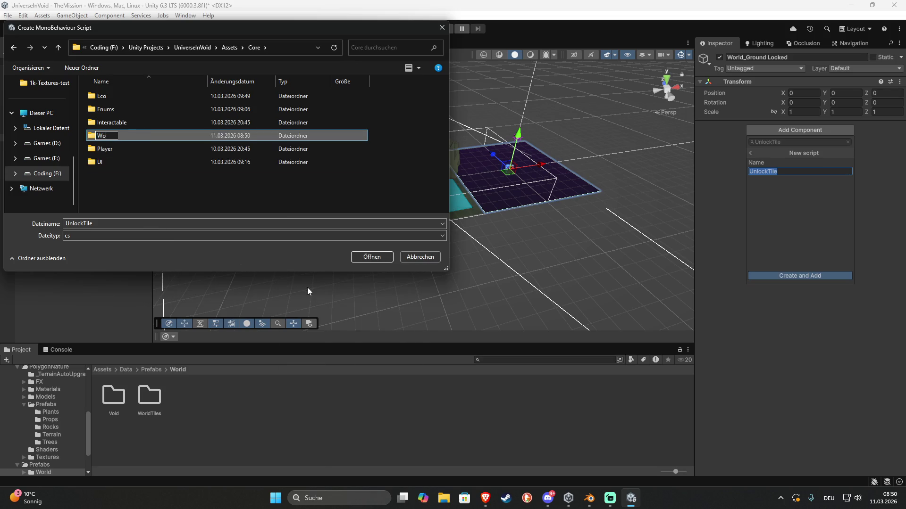
key("Return")
key("Return")
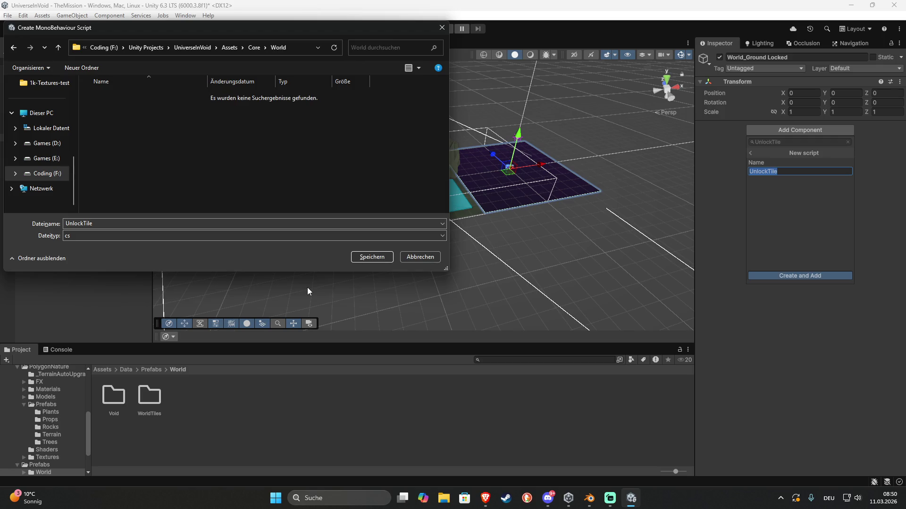
left_click(355, 259)
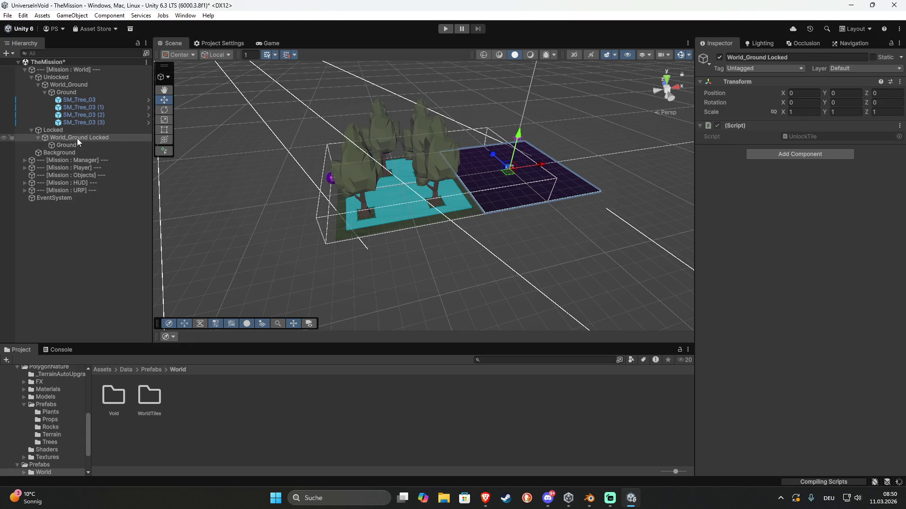
- Dismiss the invalid-script warning and name User Layer 8 Void
mouse_move(61, 137)
left_mouse_down()
mouse_move(274, 213)
mouse_move(114, 438)
mouse_move(118, 428)
left_mouse_up()
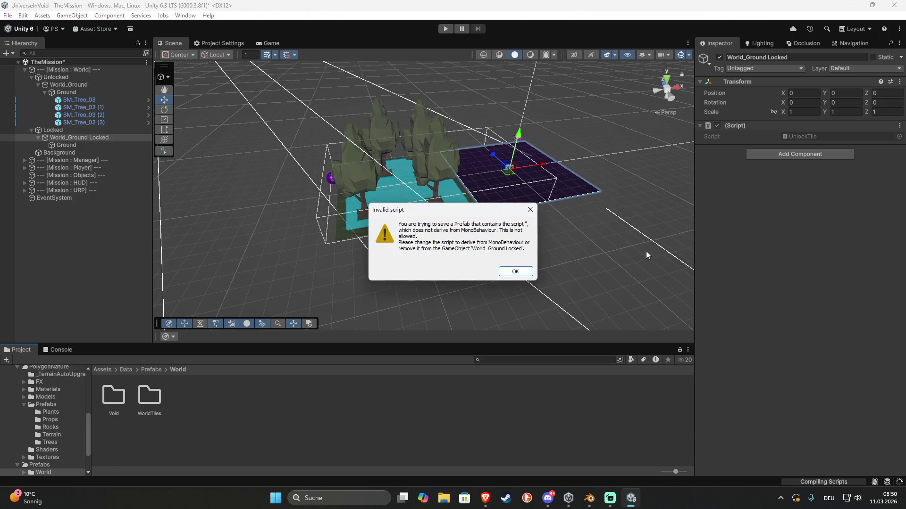
key("Return")
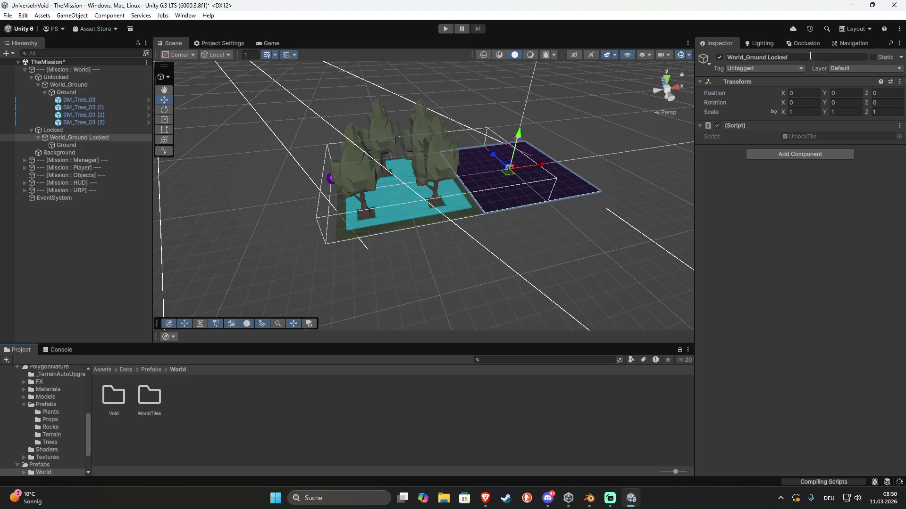
left_click(865, 68)
left_click(844, 170)
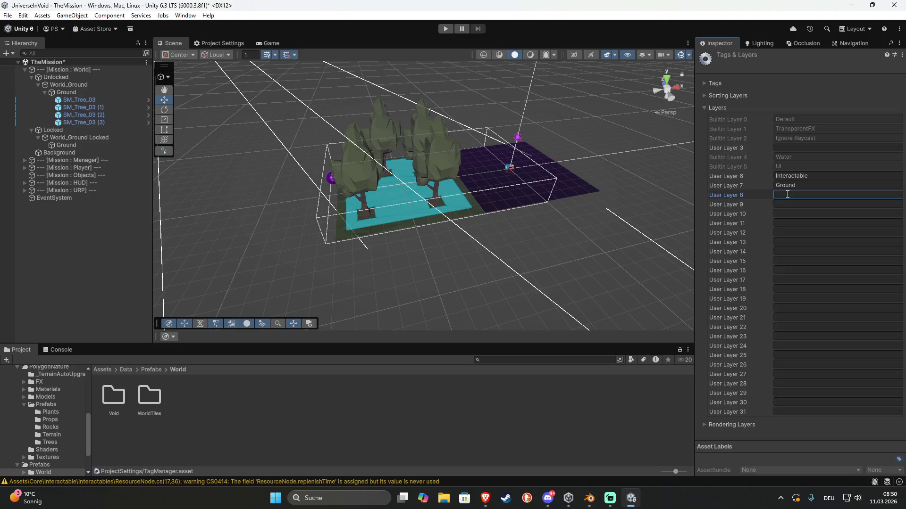
type("Void")
- Leave the layer settings and reselect World_Ground Locked to change its layer
left_click(582, 185)
left_click(861, 68)
left_click(844, 151)
left_click(66, 145)
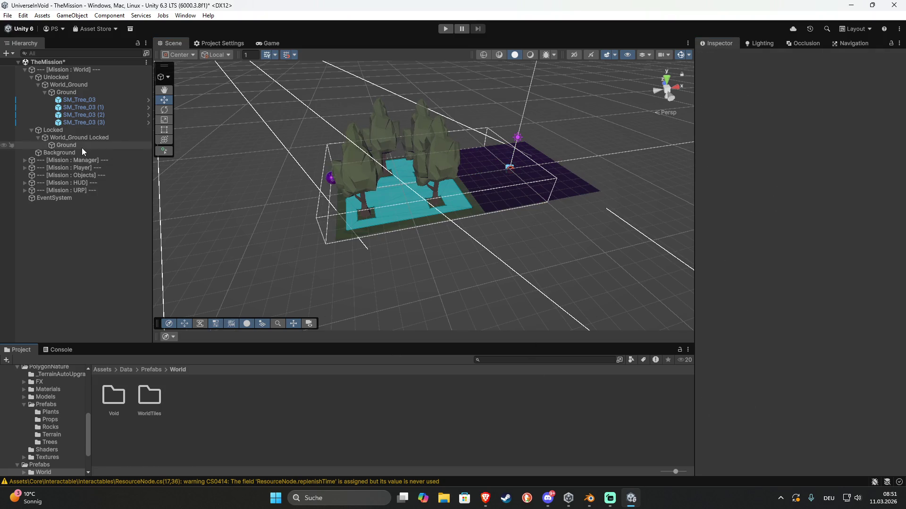
left_click(90, 139)
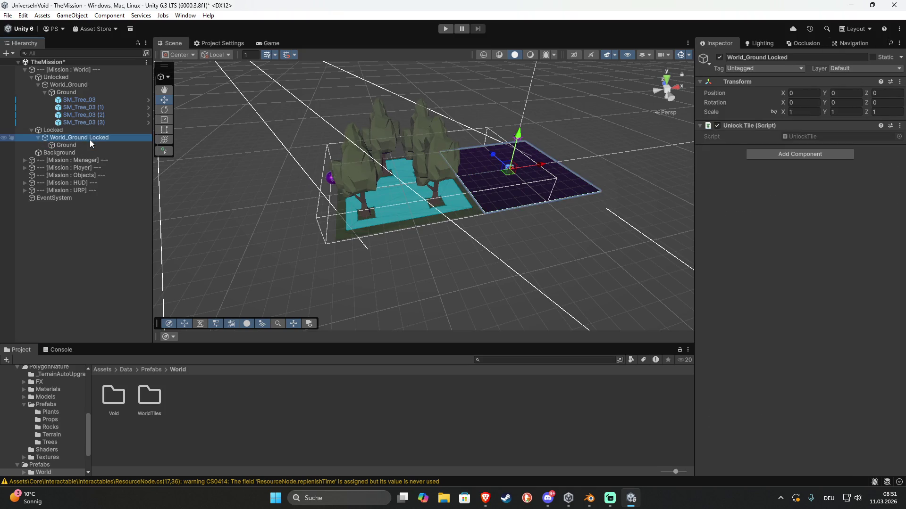
left_click(855, 68)
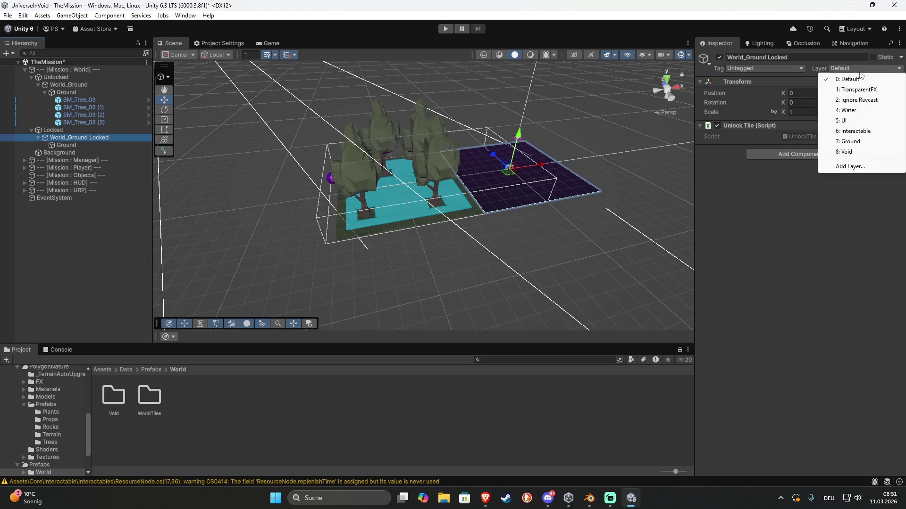
- Apply the Void layer to World_Ground Locked and its children, then make it a prefab in Prefabs/World/Void
left_click(847, 151)
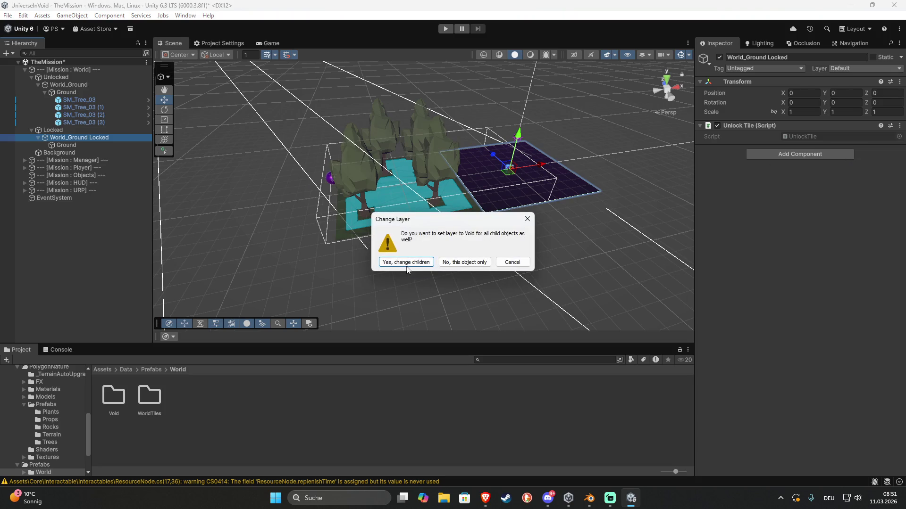
left_click(405, 262)
mouse_move(62, 140)
left_mouse_down()
mouse_move(136, 446)
mouse_move(114, 396)
left_mouse_up()
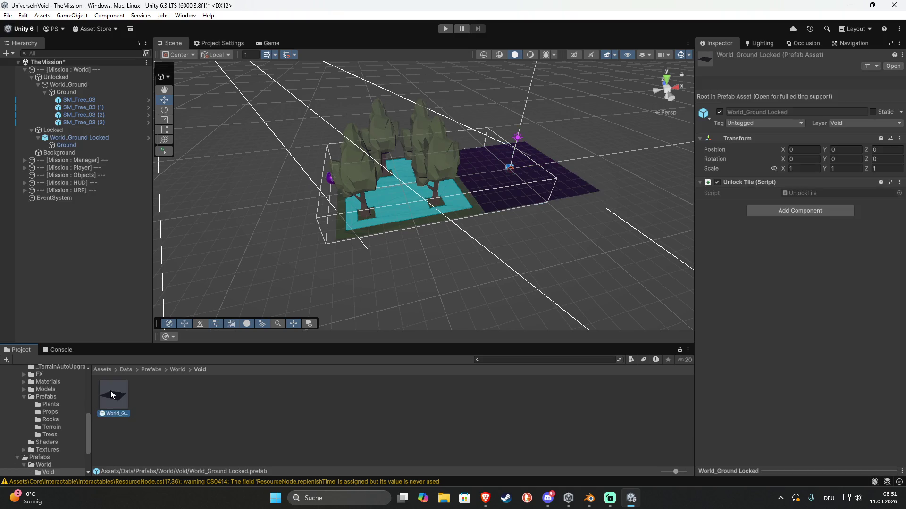
left_click(38, 138)
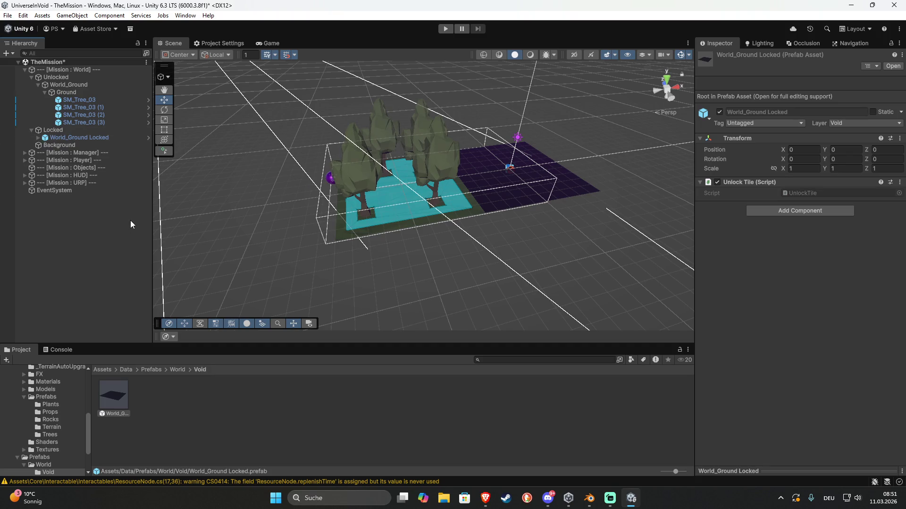
left_click(44, 93)
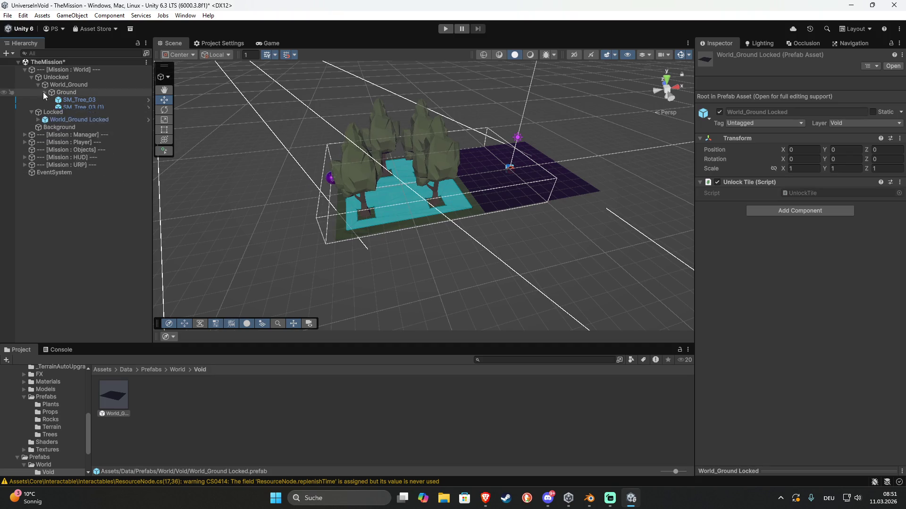
- Rename the unlocked World_Ground tile to World_Ground_Wood_1
left_click(51, 92)
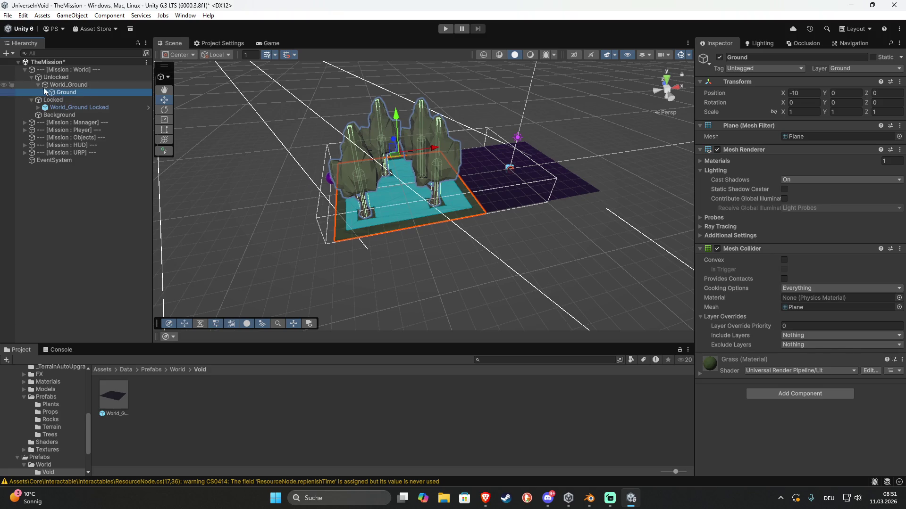
left_click(44, 87)
left_click(75, 86)
left_click(75, 86)
type("_")
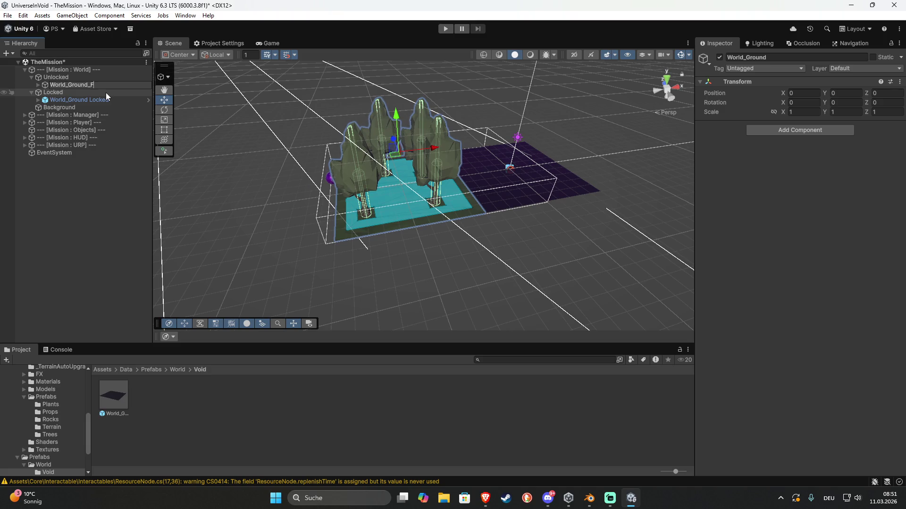
type("Wood")
key("Return")
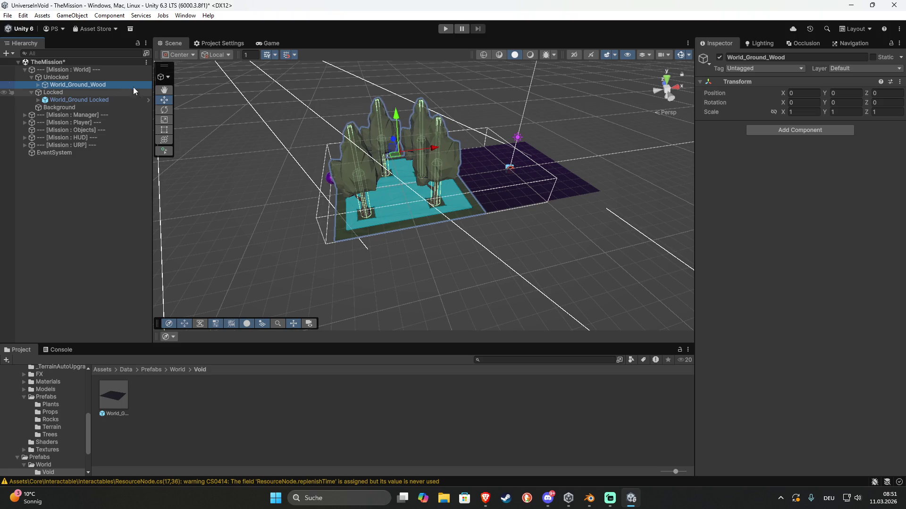
key("F2")
key("End")
type("_1")
key("Return")
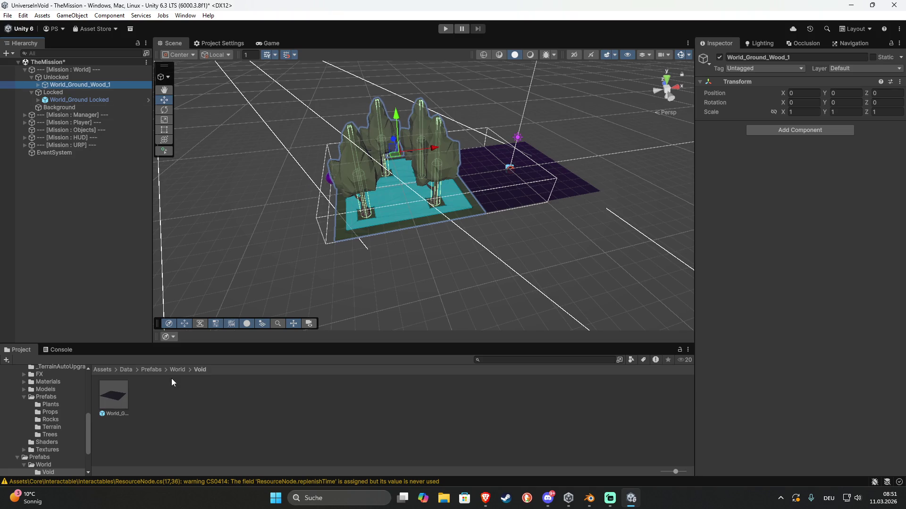
- Save World_Ground_Wood_1 as a prefab in the WorldTiles folder, then select the front-right tree
left_click(174, 370)
left_click_drag(64, 84, 159, 389)
mouse_move(495, 230)
left_mouse_down()
mouse_move(558, 262)
mouse_move(552, 271)
mouse_move(599, 263)
mouse_move(472, 257)
left_mouse_up()
left_click(472, 257)
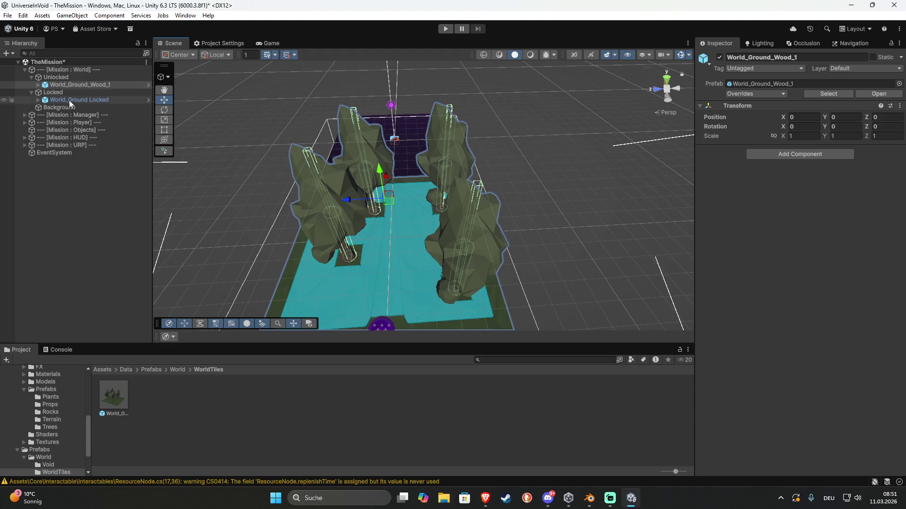
left_click(465, 231)
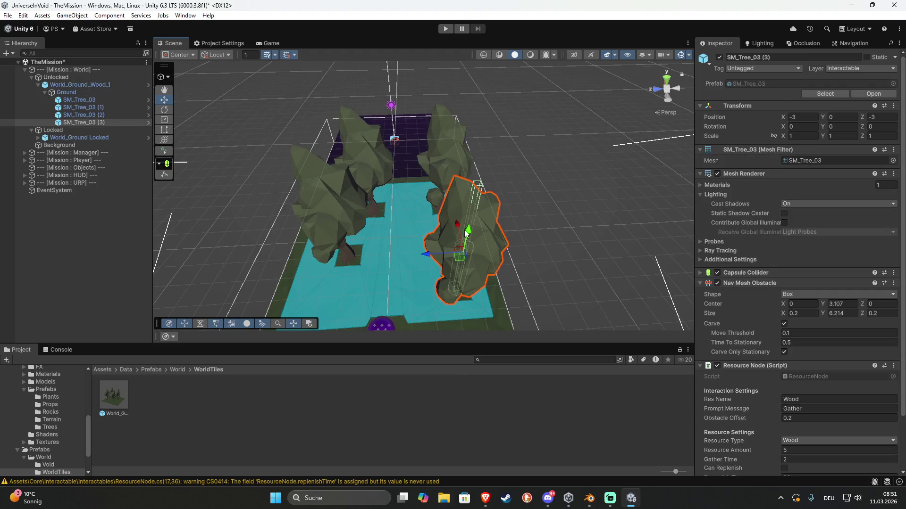
- Delete the front-right tree from the tile, undoing an accidental tile move
key("Delete")
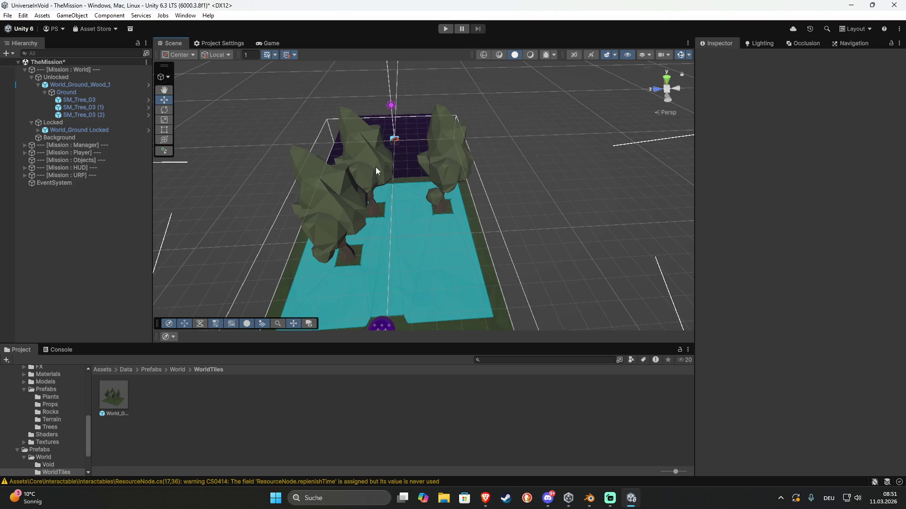
left_click(376, 167)
left_click_drag(384, 198, 429, 226)
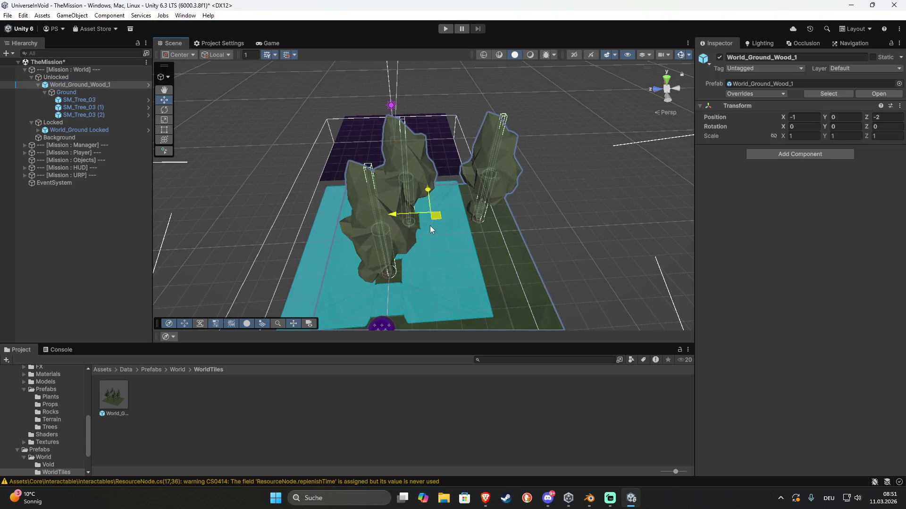
key("ctrl+z")
- Rearrange the remaining trees: back-middle to the front, left to back-left, centre forward-left
left_click(361, 147)
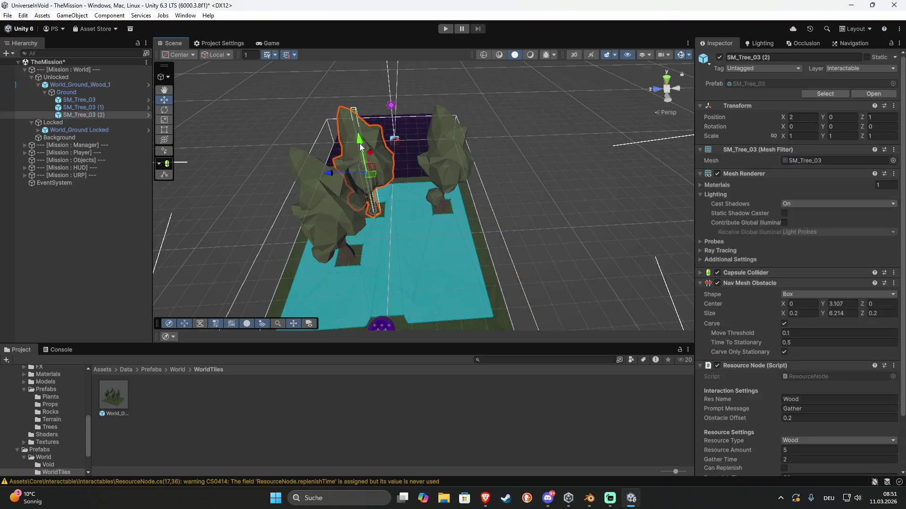
mouse_move(371, 175)
left_mouse_down()
mouse_move(377, 210)
mouse_move(442, 250)
mouse_move(420, 233)
left_mouse_up()
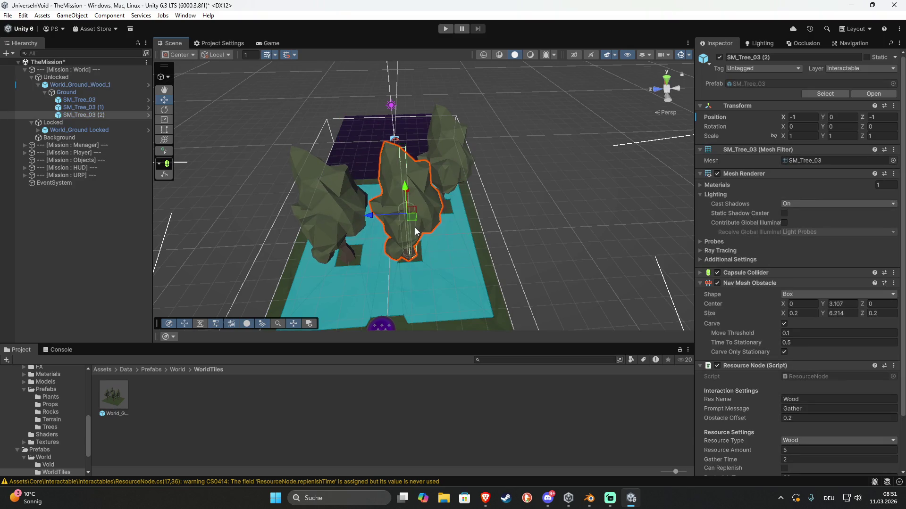
left_click(326, 219)
left_click(324, 219)
mouse_move(336, 210)
left_mouse_down()
mouse_move(333, 183)
mouse_move(359, 174)
left_mouse_up()
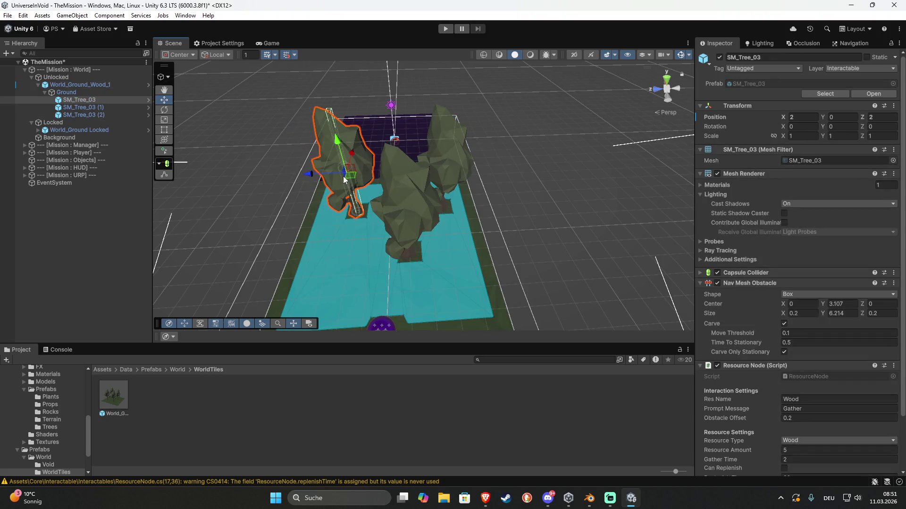
left_click(405, 222)
left_click(409, 211)
left_click_drag(406, 213, 390, 235)
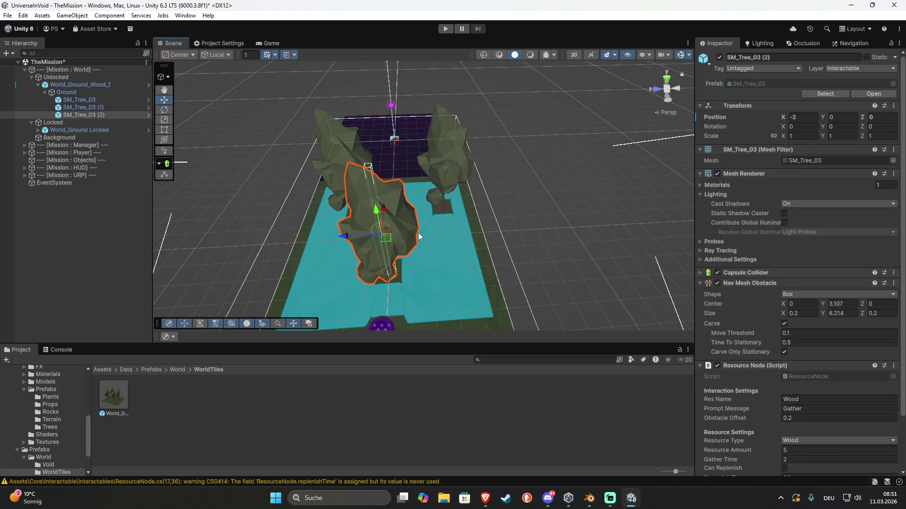
- Rename the tile from World_Ground_Wood_1 to World_Ground_Wood_2
left_click(78, 86)
left_click(78, 87)
type("2")
key("Return")
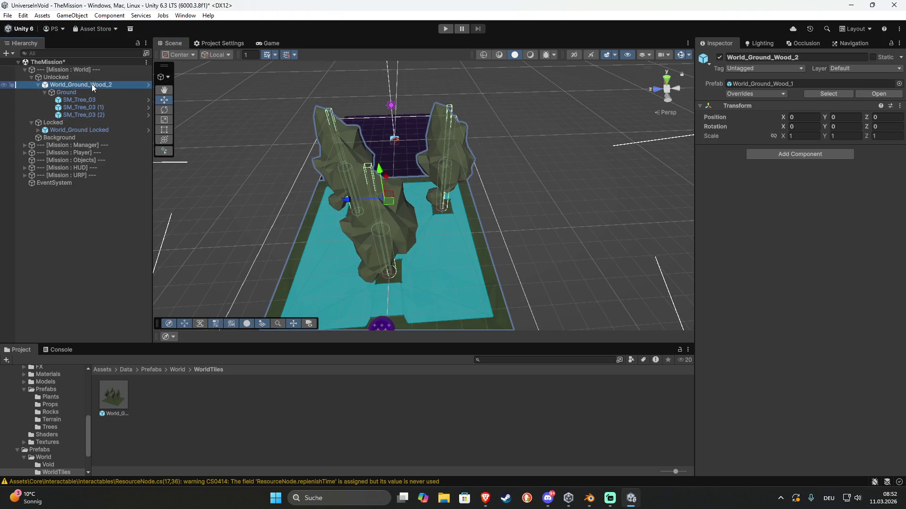
- Unpack World_Ground_Wood_2 and save it as a new prefab in WorldTiles
right_click(93, 87)
mouse_move(187, 243)
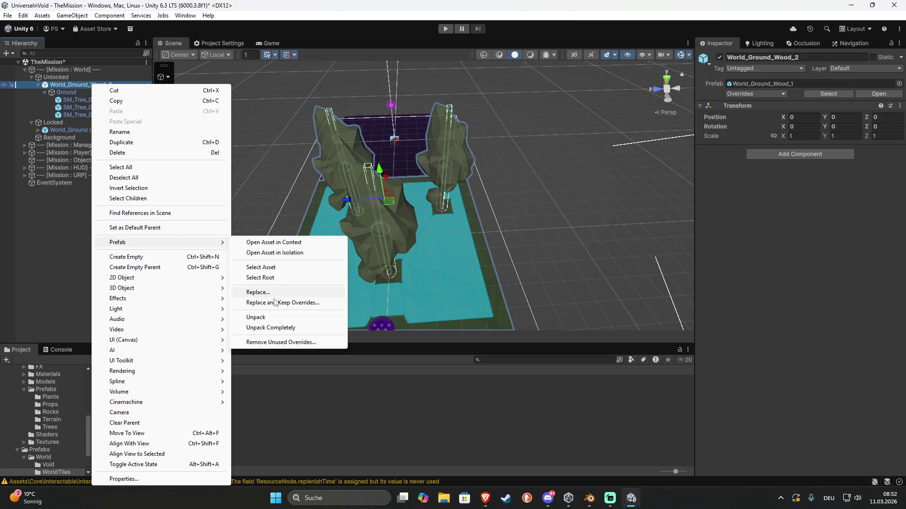
left_click(278, 328)
left_click_drag(156, 134, 163, 392)
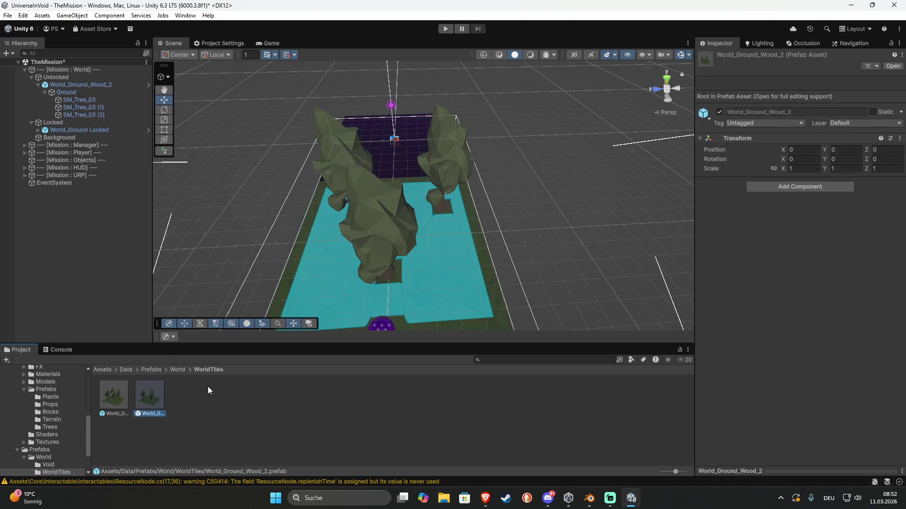
- Delete the three SM_Tree_03 trees and fully unpack the tile, leaving only Ground
left_click(84, 99)
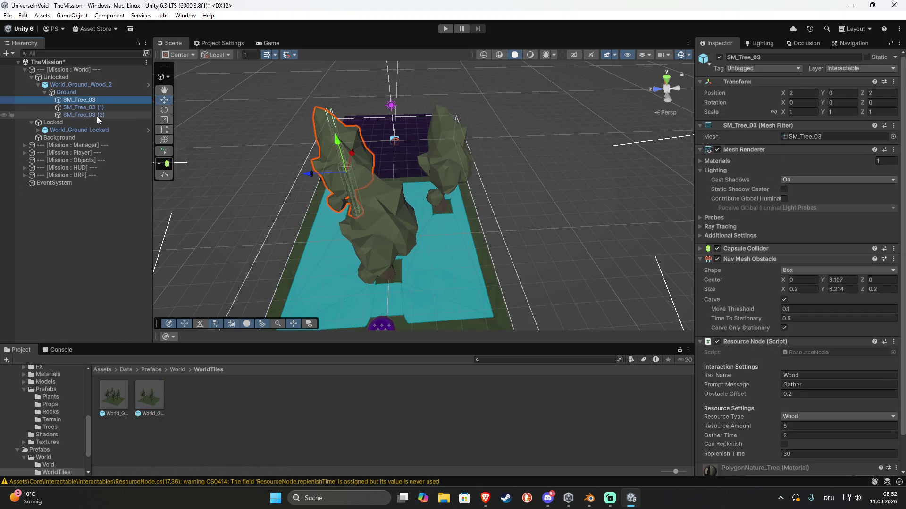
left_click(83, 115, "shift")
key("Delete")
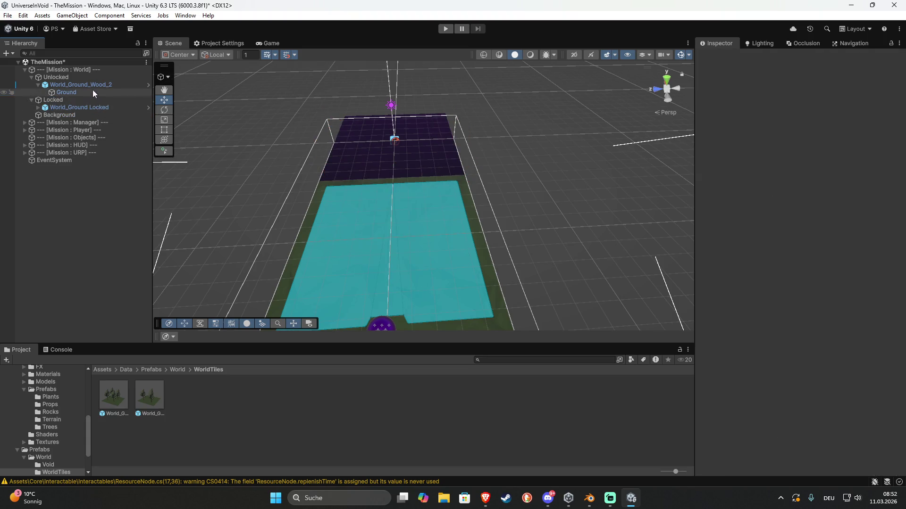
right_click(95, 84)
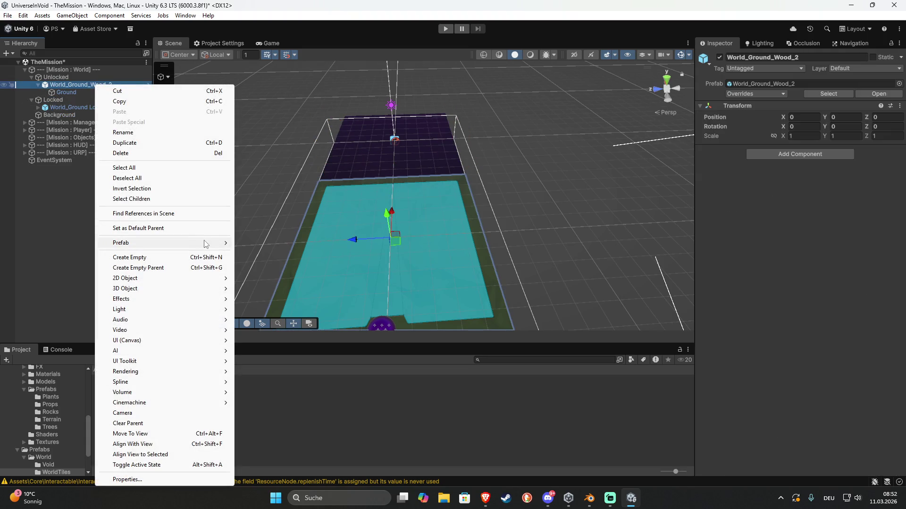
mouse_move(205, 243)
left_click(288, 329)
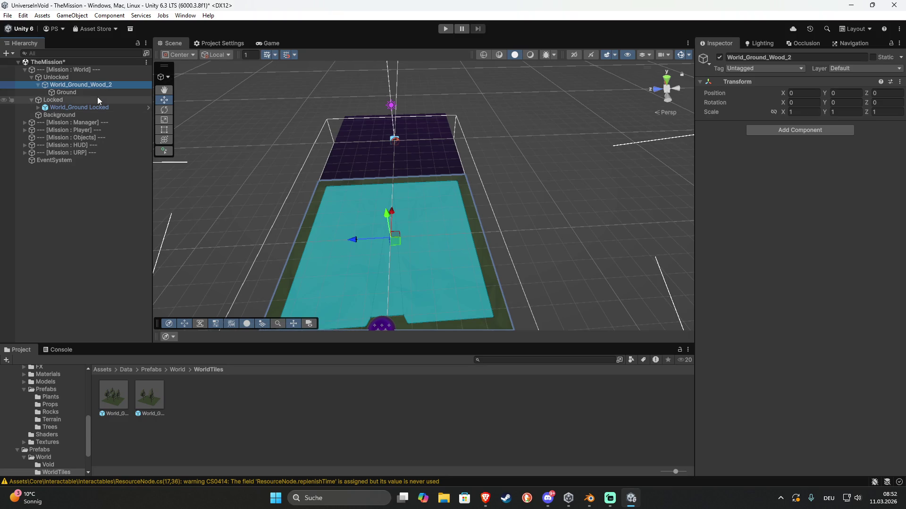
left_click(97, 94)
- Show the PolygonNature Rocks prefabs and place an SM_Rock_Boulder_01 onto the ground tile
scroll(82, 403, "up", 10)
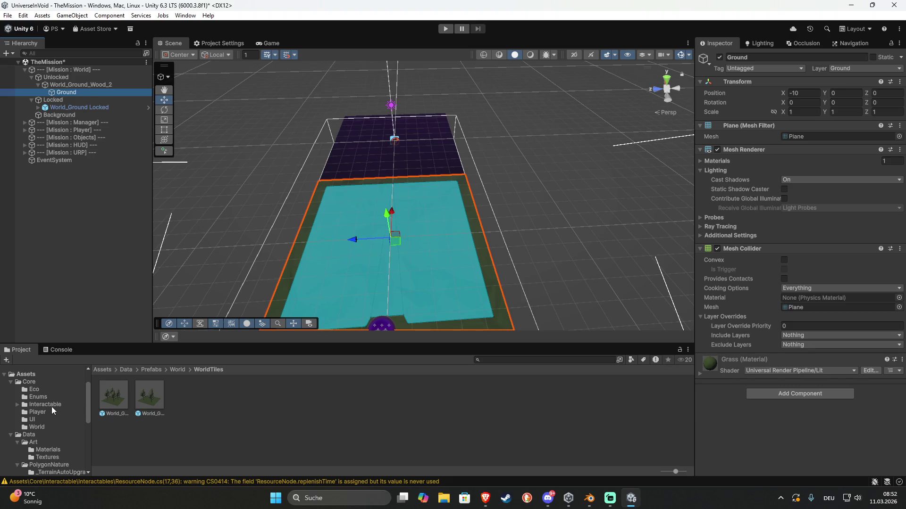
scroll(56, 417, "down", 5)
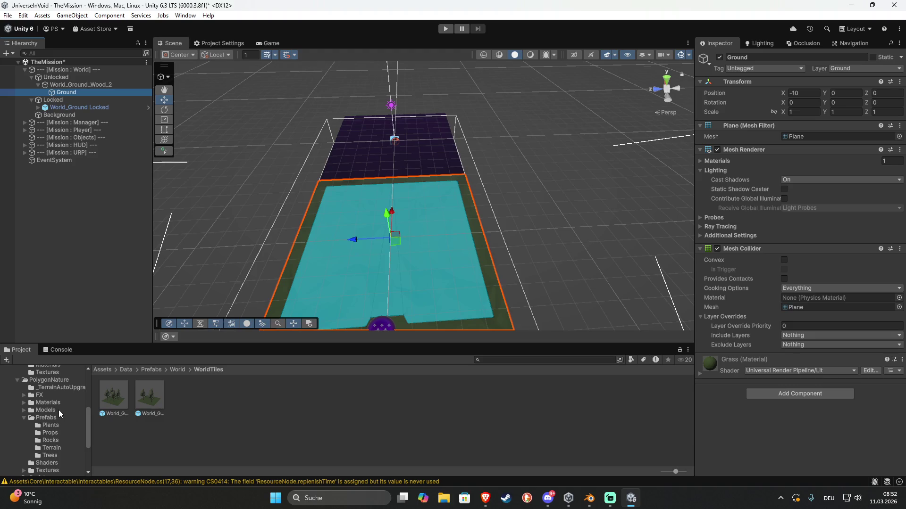
left_click(60, 442)
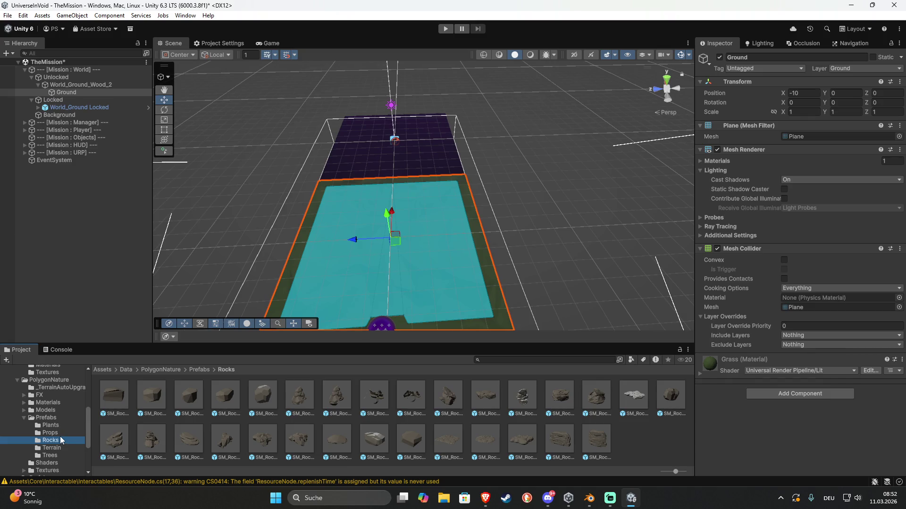
mouse_move(253, 404)
left_mouse_down()
mouse_move(305, 302)
mouse_move(372, 282)
mouse_move(344, 280)
left_mouse_up()
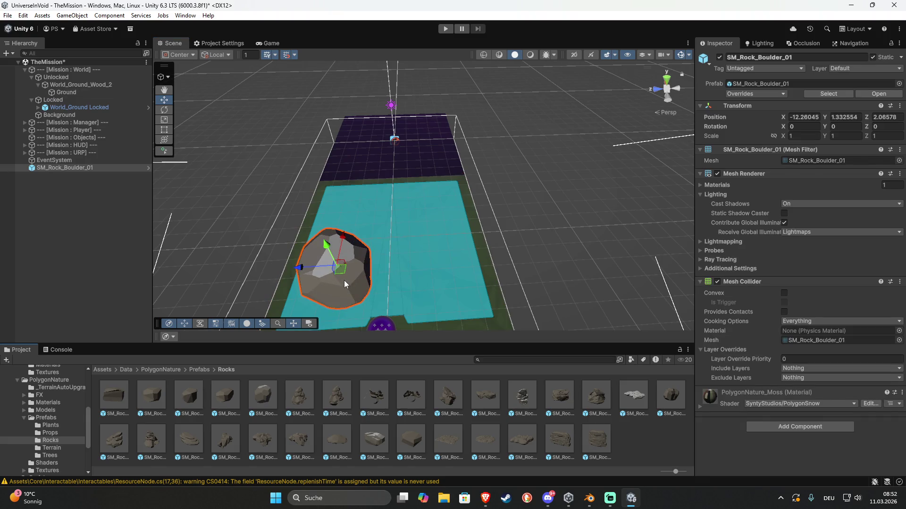
- Shift the boulder along X to about -8.26 and tilt it 75° on Z
left_click_drag(344, 270, 351, 201)
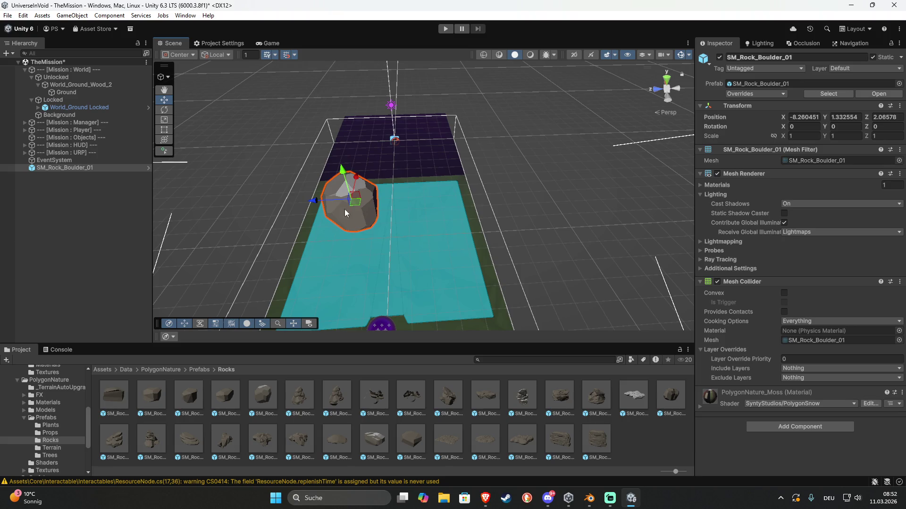
key("f")
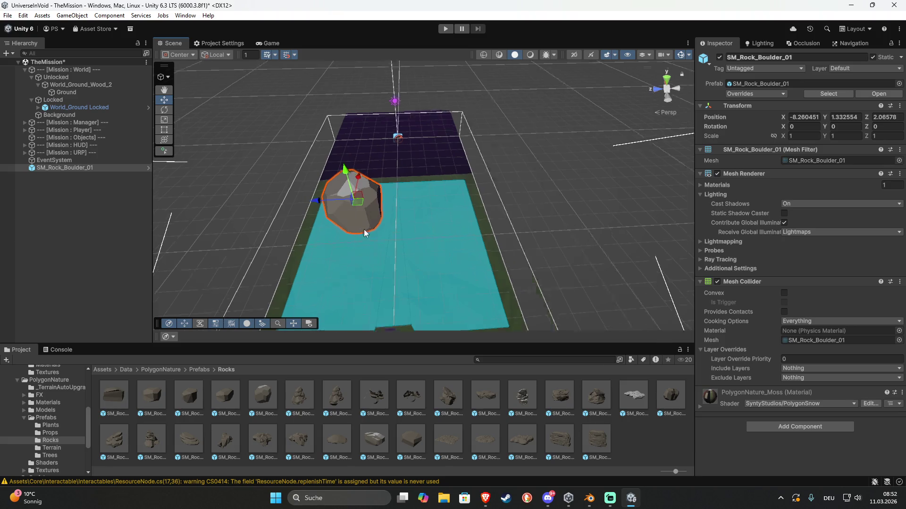
mouse_move(430, 283)
left_mouse_down()
mouse_move(411, 269)
mouse_move(189, 232)
mouse_move(340, 154)
mouse_move(347, 154)
mouse_move(313, 237)
mouse_move(404, 249)
mouse_move(465, 299)
mouse_move(477, 278)
mouse_move(408, 205)
mouse_move(401, 176)
mouse_move(381, 237)
mouse_move(450, 241)
left_mouse_up()
key("e")
left_click(759, 426)
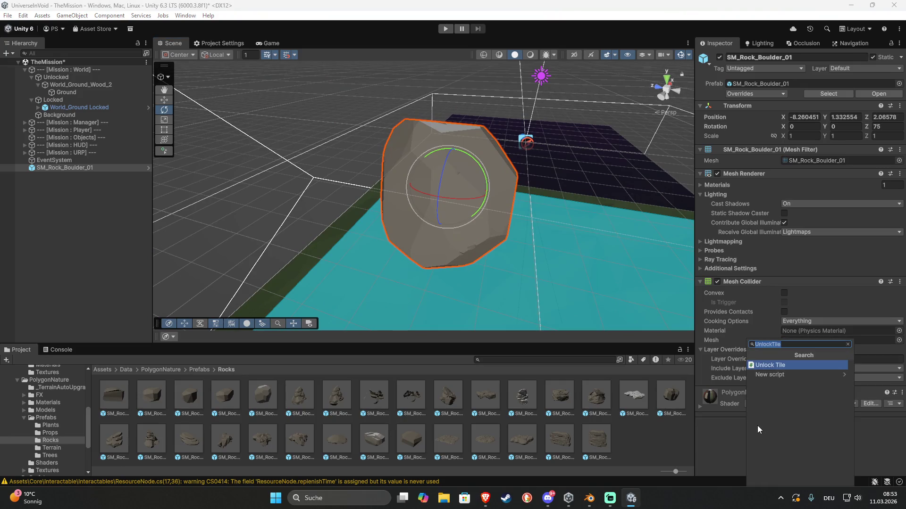
- Add a Nav Mesh Obstacle to the boulder with Carve enabled
type("navmesh obs")
key("Return")
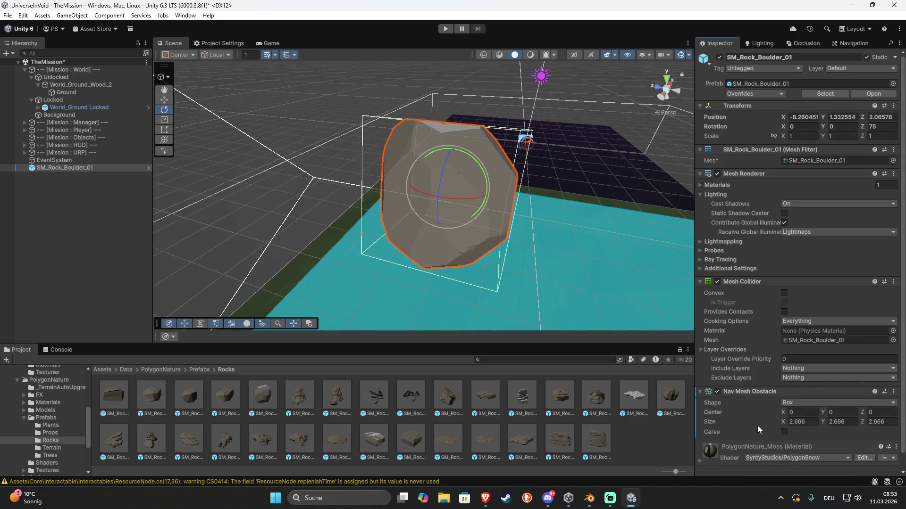
left_click(784, 432)
mouse_move(578, 273)
left_mouse_down()
mouse_move(462, 295)
mouse_move(424, 278)
mouse_move(353, 137)
mouse_move(366, 178)
mouse_move(493, 258)
left_mouse_up()
right_click(493, 258)
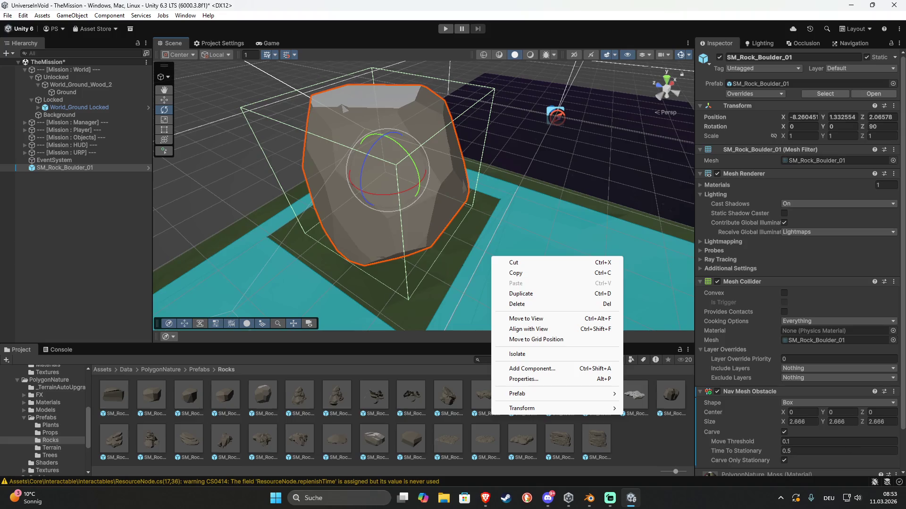
left_click(827, 429)
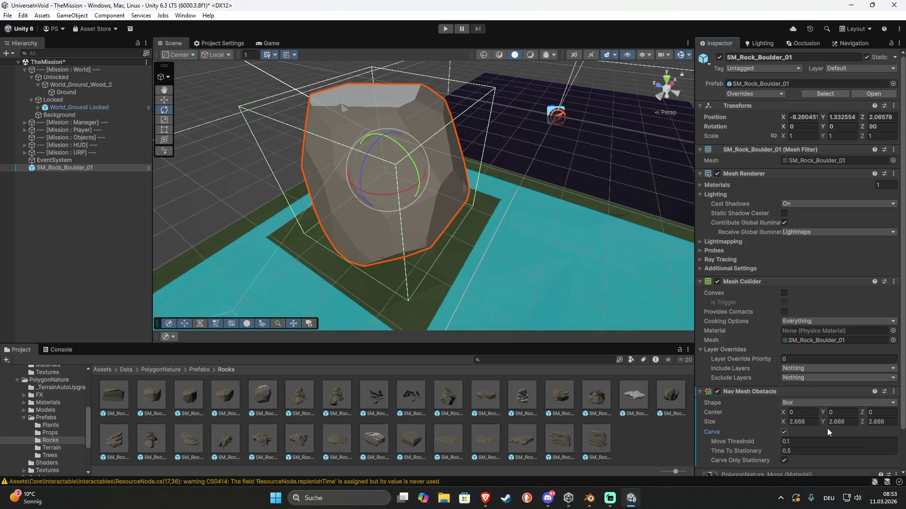
- Size the obstacle 2 × 2 × 2 and collapse the Mesh Collider
left_click(799, 421)
type("2")
left_click(872, 423)
type("2")
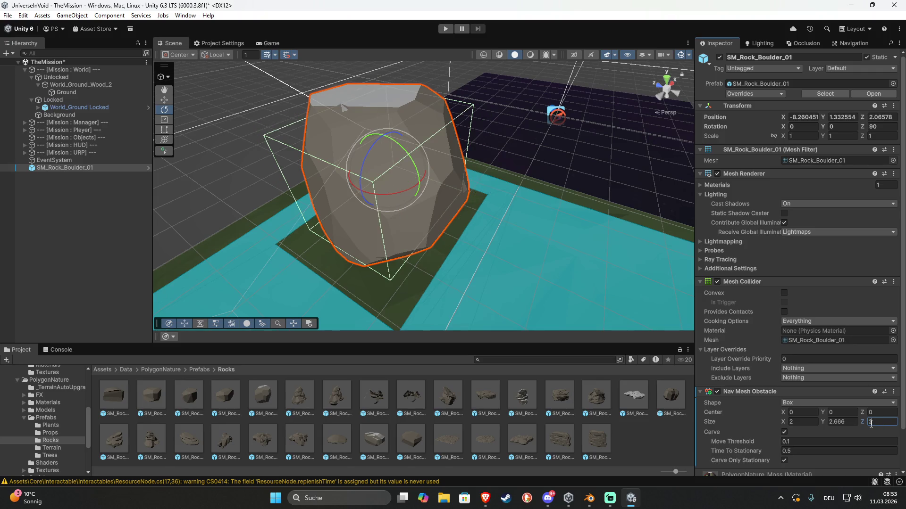
left_click(847, 424)
type("2")
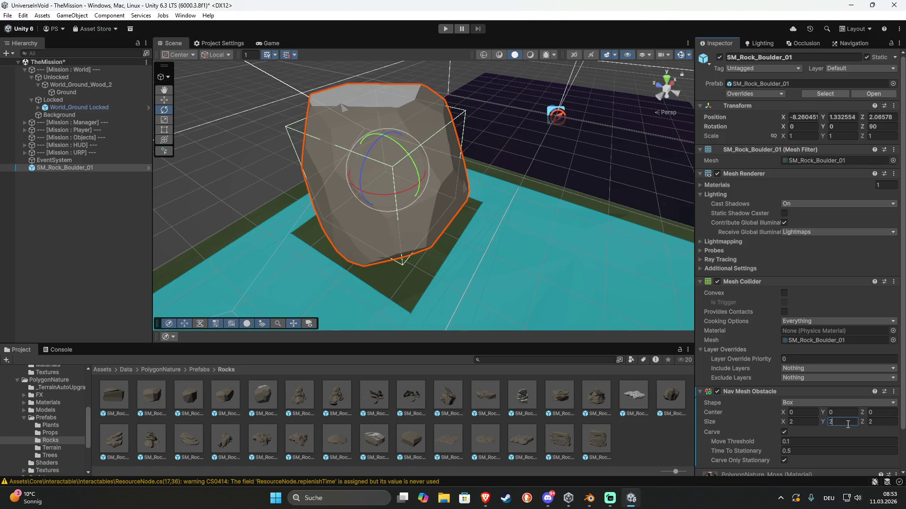
mouse_move(556, 302)
left_mouse_down()
mouse_move(539, 281)
mouse_move(607, 307)
mouse_move(492, 293)
left_mouse_up()
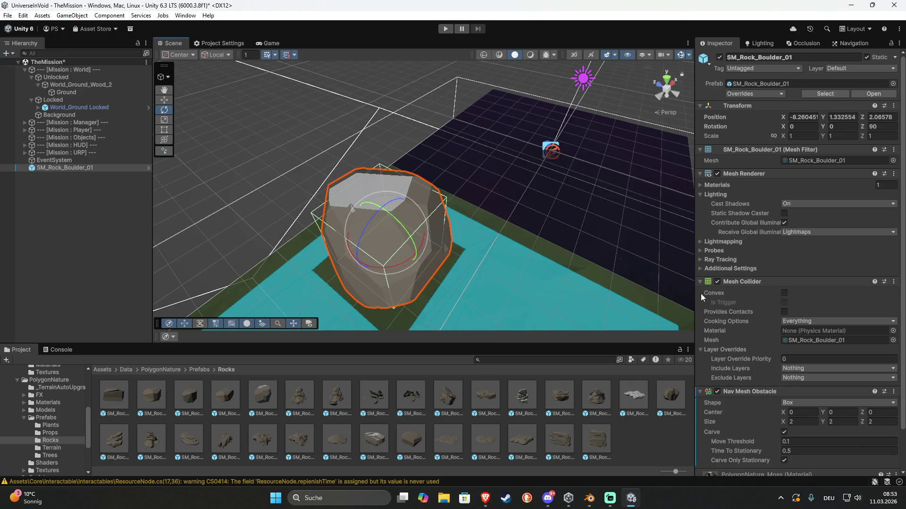
left_click(697, 281)
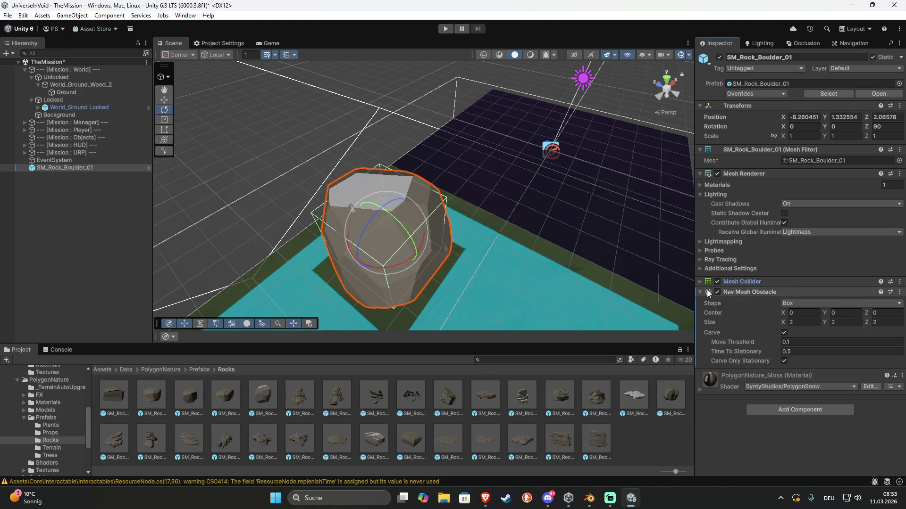
- Put the boulder on the Interactable layer and add a Resource Node script
left_click(708, 292)
left_click(843, 69)
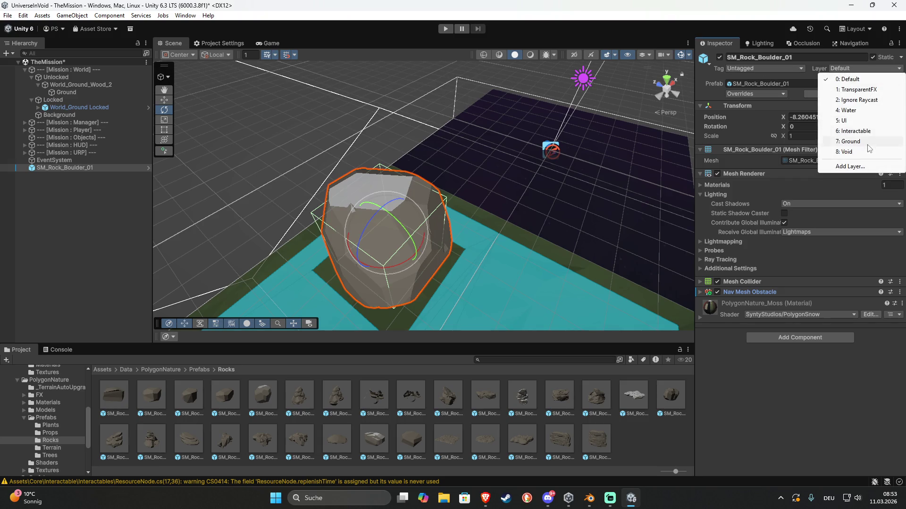
left_click(854, 131)
left_click(779, 336)
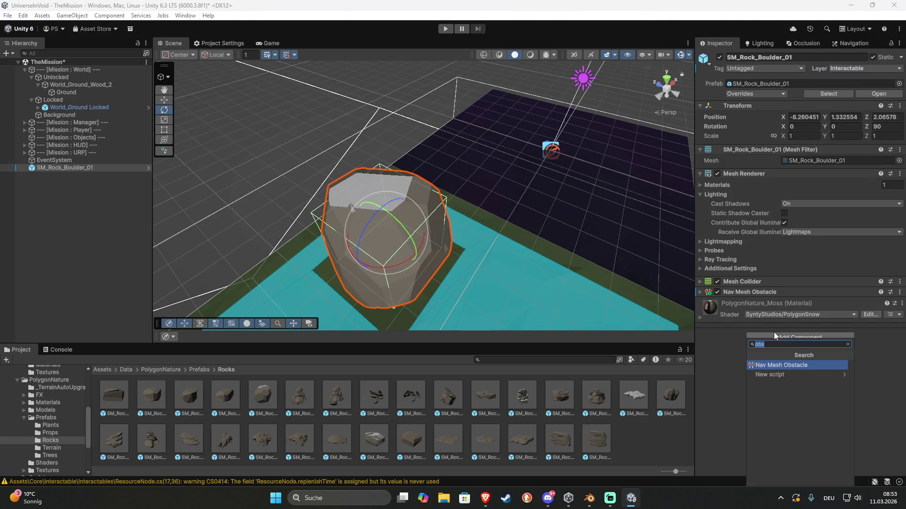
key("BackSpace")
type("resource")
key("Return")
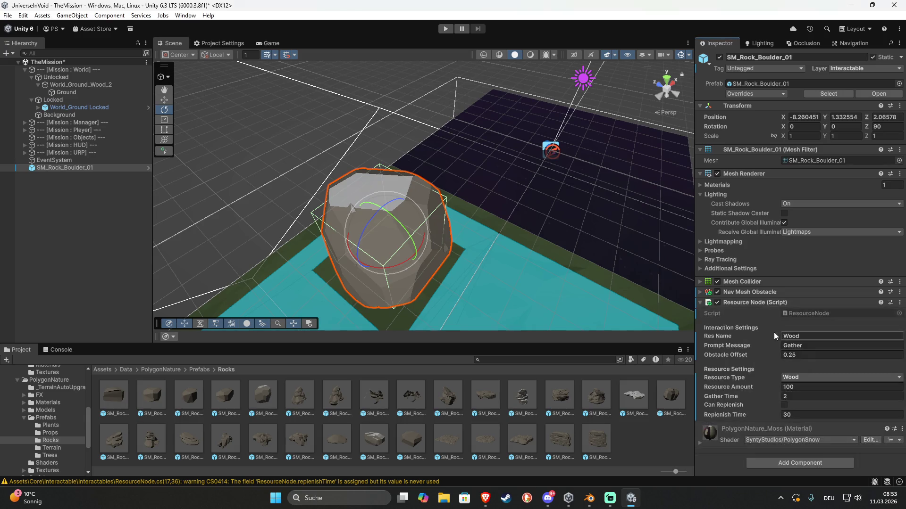
- Set the Resource Node to Res Name Stone, type Stone, amount 25, gather time 1.5
left_click(816, 336)
type("Stone")
left_click(814, 379)
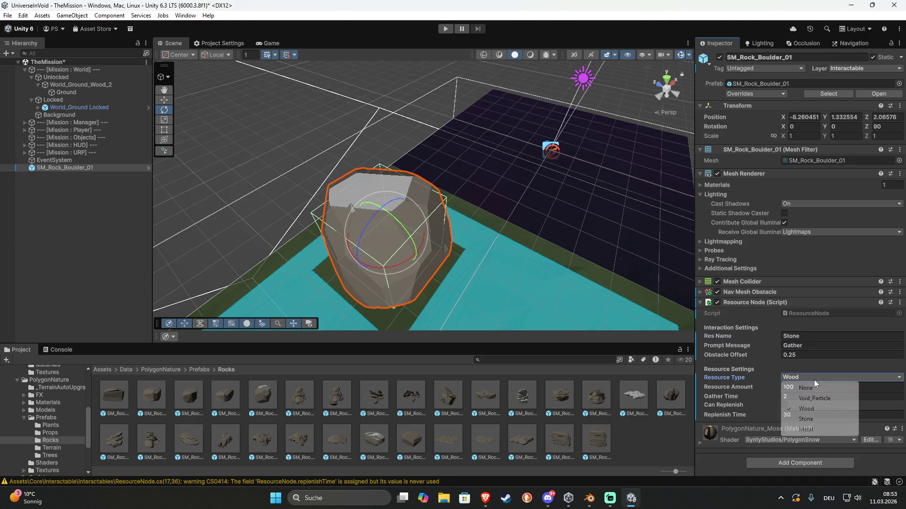
left_click(812, 419)
left_click(813, 387)
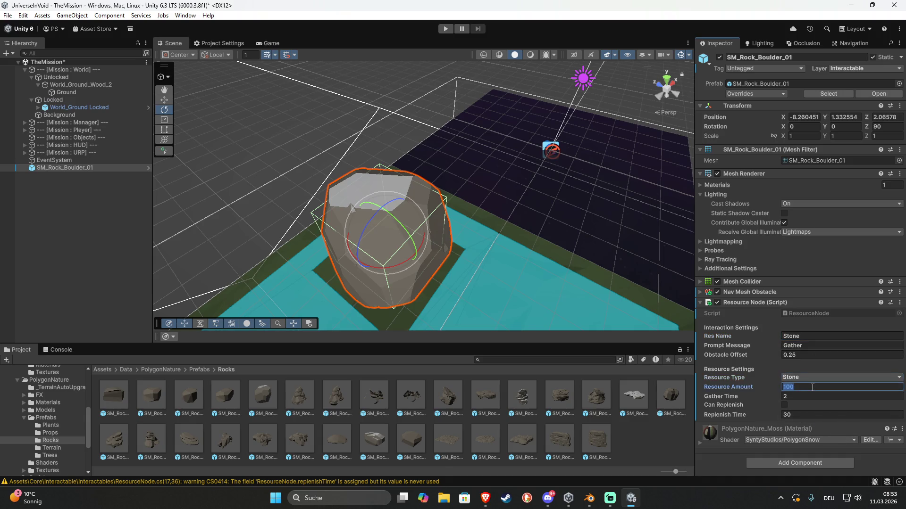
type("25")
left_click(800, 397)
type("1.")
type("58")
key("BackSpace")
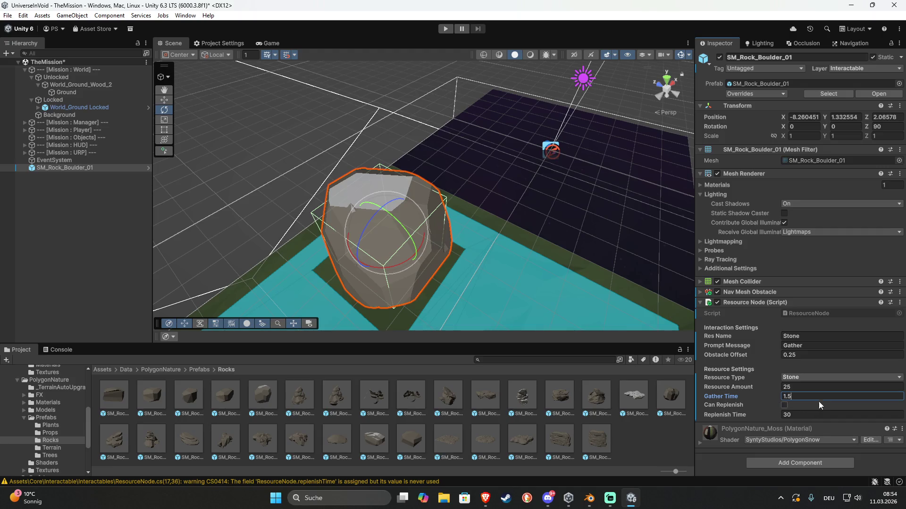
- Make SM_Rock_Boulder_01 a child of the wood tile's Ground object
left_click(724, 420)
left_click(69, 168)
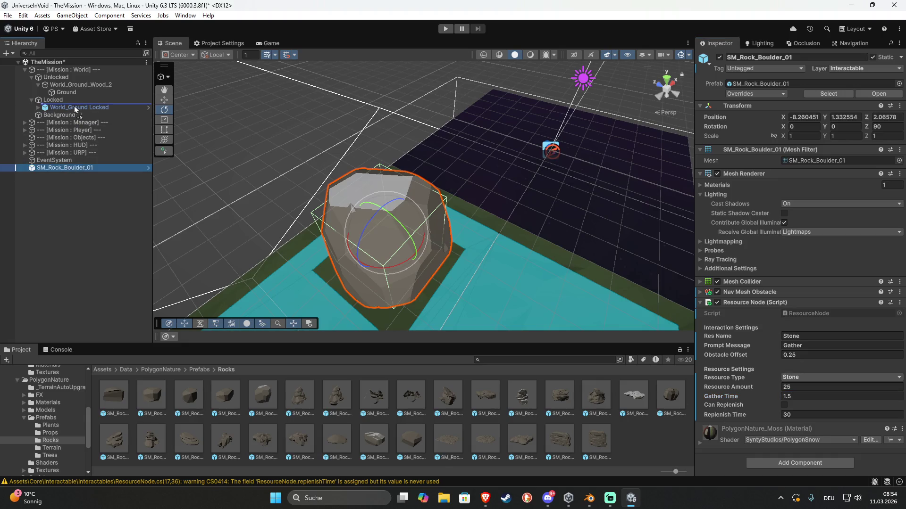
mouse_move(72, 109)
left_mouse_down()
mouse_move(76, 86)
mouse_move(68, 91)
left_mouse_up()
mouse_move(244, 160)
left_mouse_down()
mouse_move(452, 209)
mouse_move(270, 124)
left_mouse_up()
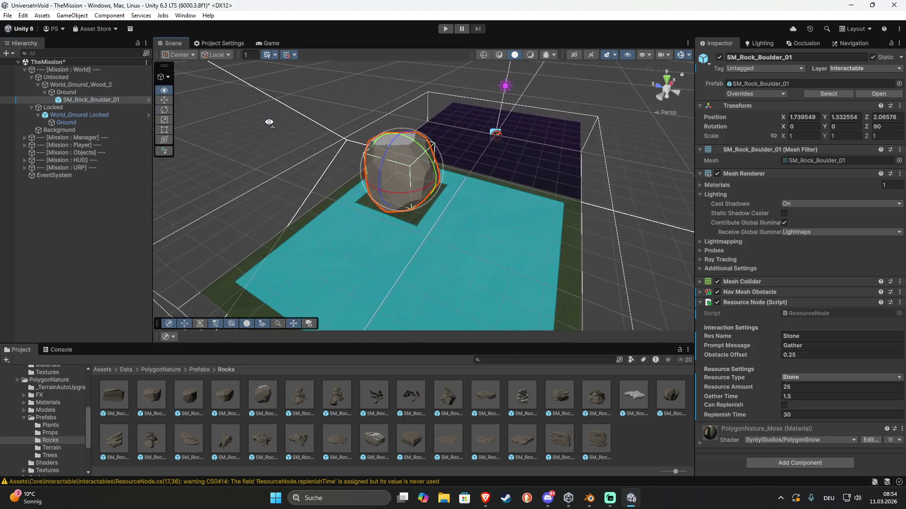
- Place an SM_Rock_03 rock, add a Resource Node, and set its layer to Interactable
left_click_drag(197, 394, 341, 267)
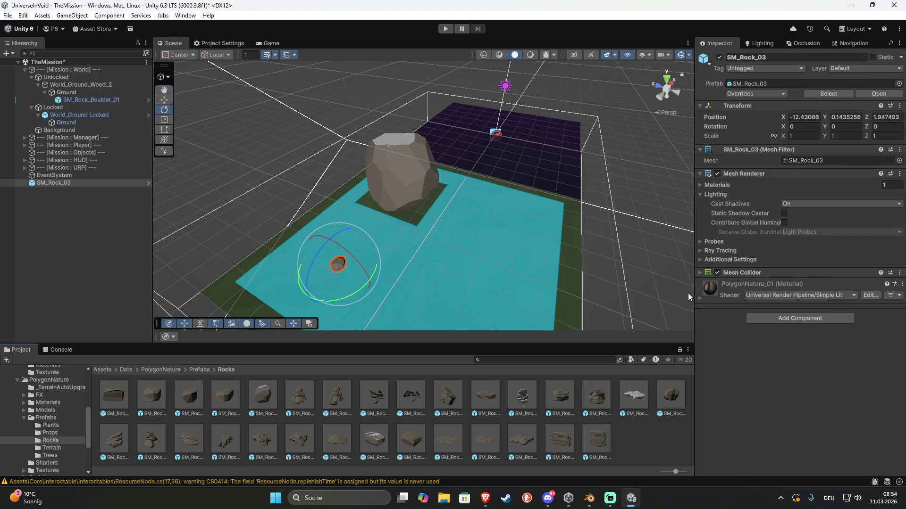
left_click(764, 317)
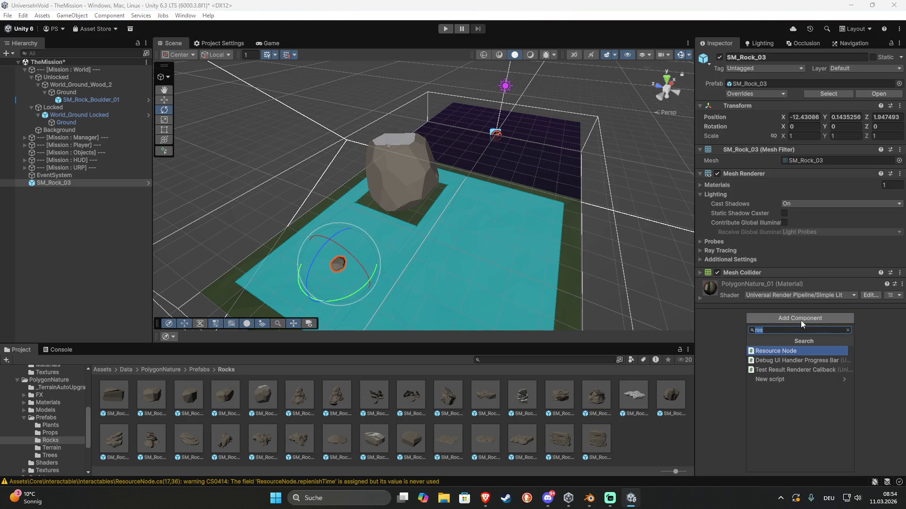
left_click(822, 351)
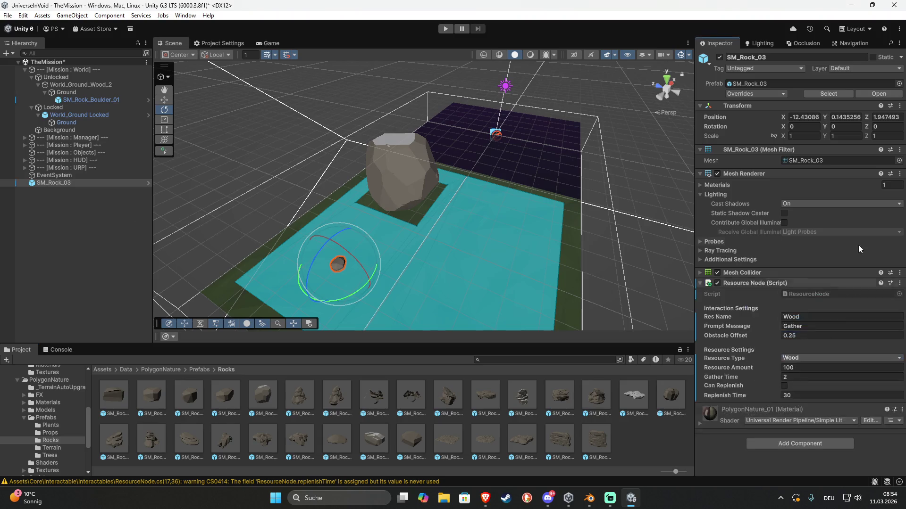
left_click(873, 68)
left_click(856, 131)
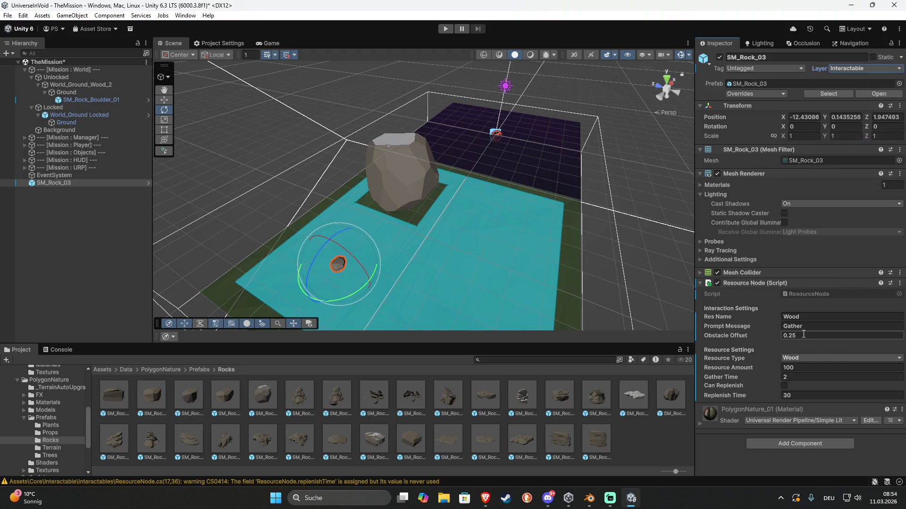
- Set the rock's Resource Node to Stone, amount 2, gather time 0.5, with Can Replenish ticked
left_click(800, 367)
type("2")
left_click(797, 376)
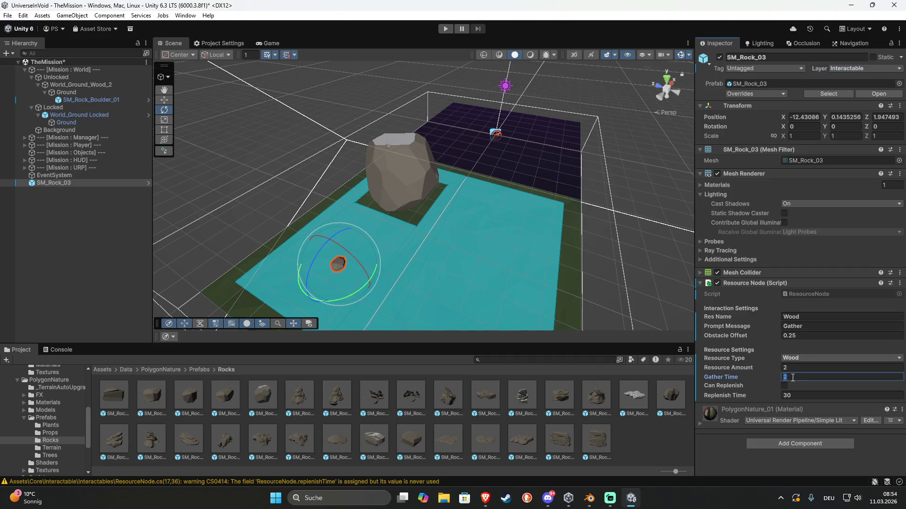
type("0.5")
left_click(802, 358)
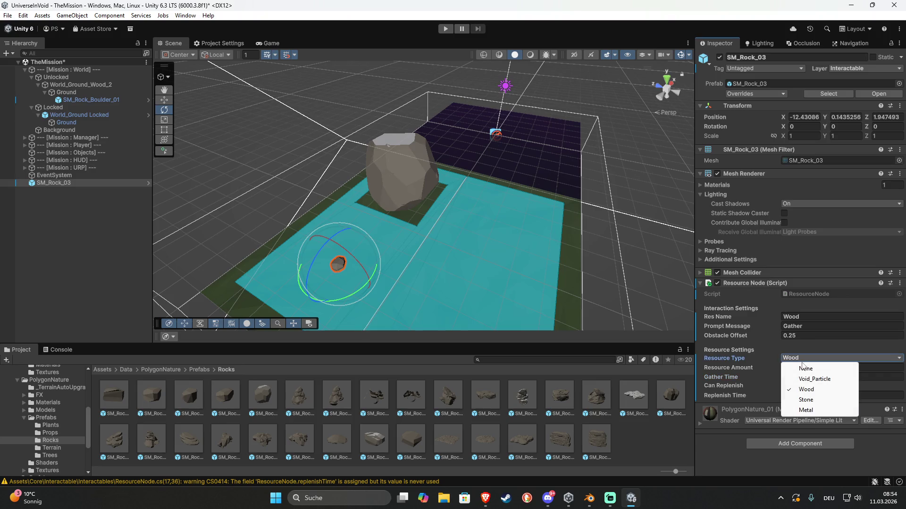
left_click(806, 400)
left_click(812, 316)
type("Stone")
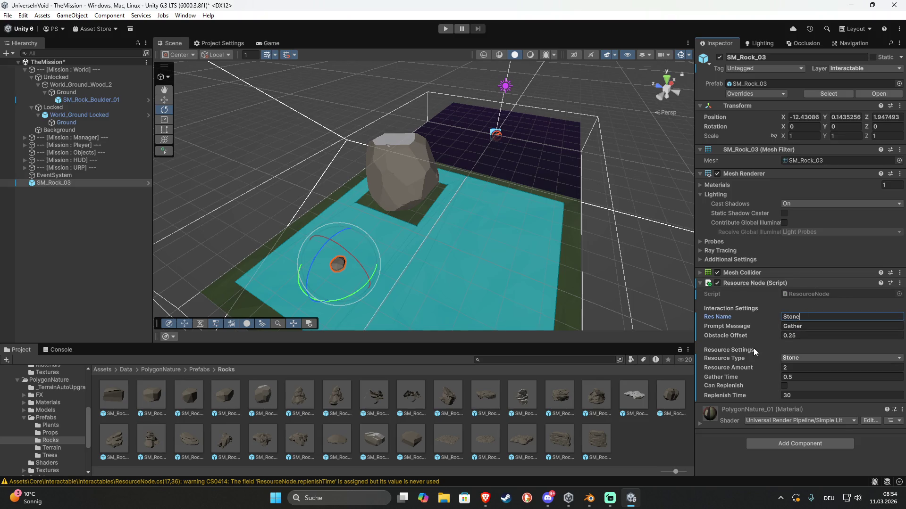
left_click(784, 386)
left_click(763, 447)
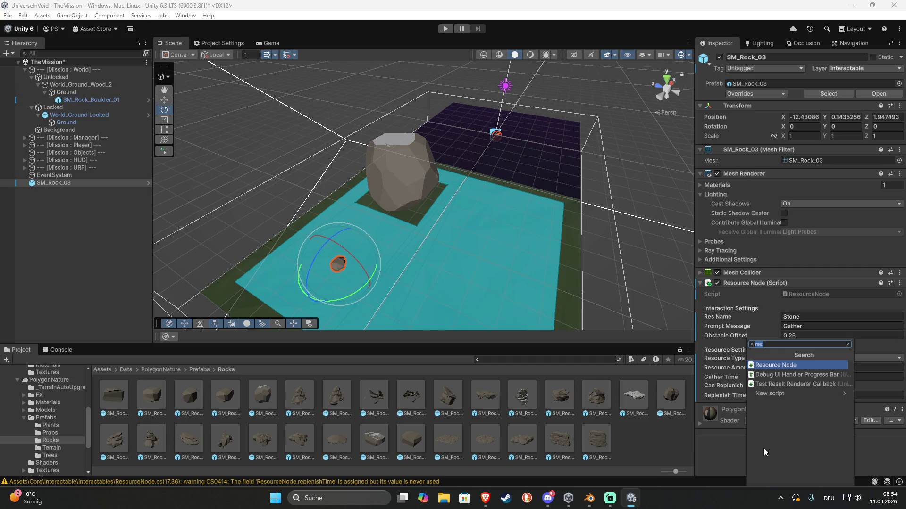
type("obs")
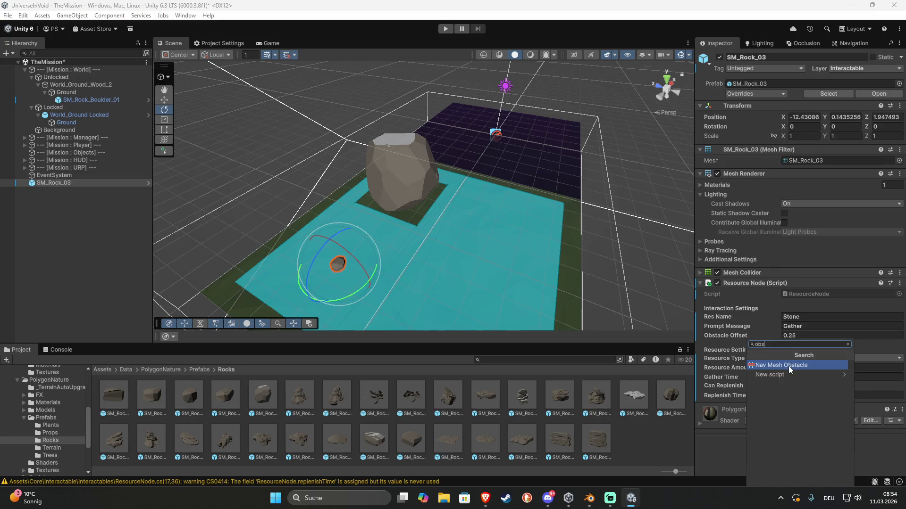
- Add a carving Nav Mesh Obstacle to SM_Rock_03 and enter rough sizes, Z at 0.1
left_click(788, 366)
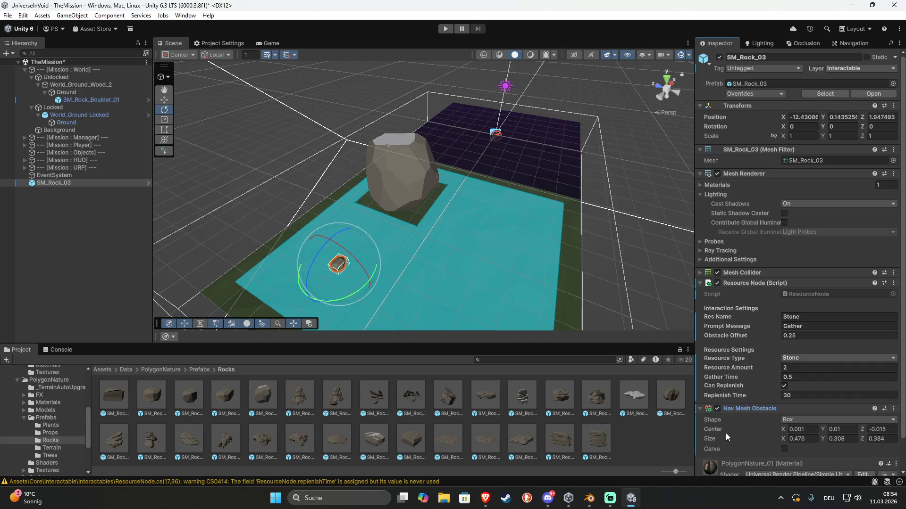
left_click(784, 449)
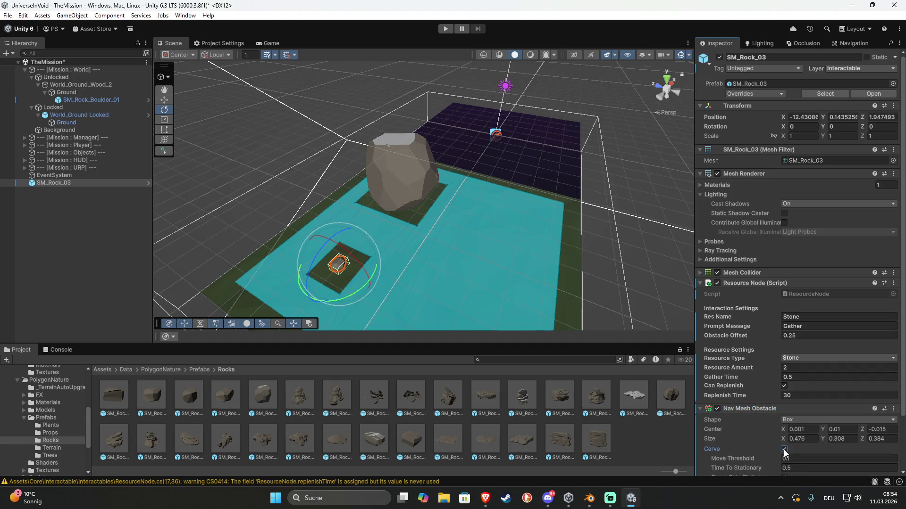
left_click(812, 439)
type("0.25")
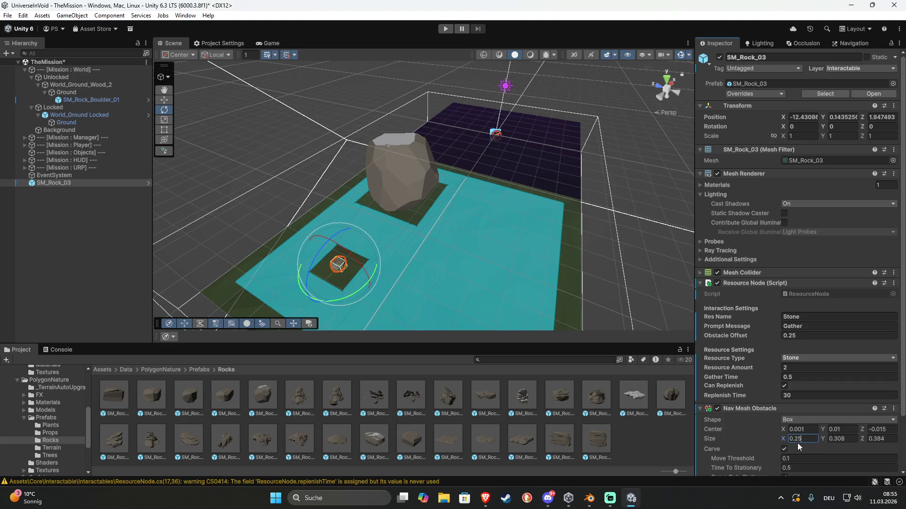
left_click(840, 440)
type("0.2")
left_click(889, 439)
type("0.2")
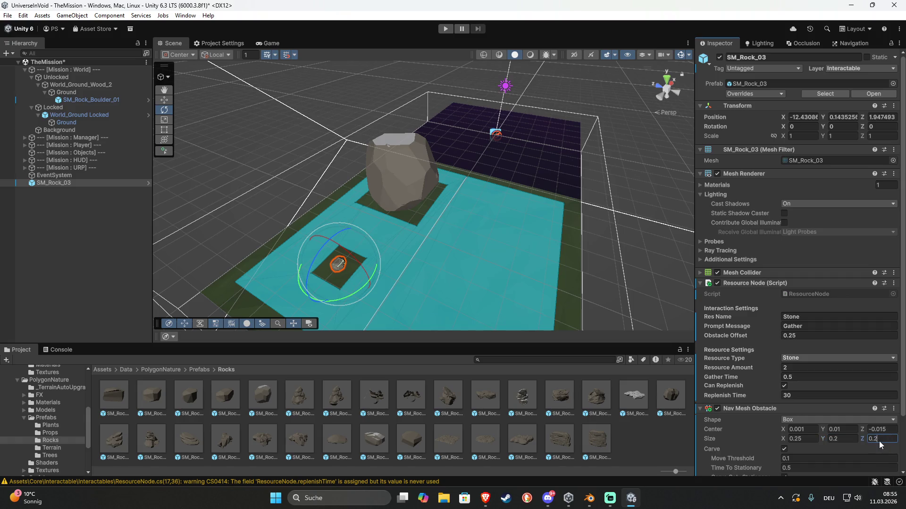
key("BackSpace")
type("1")
left_click(797, 442)
- Correct the obstacle's X and Y sizes so every axis reads 0.1
double_click(797, 442)
type("1")
double_click(836, 440)
type("1")
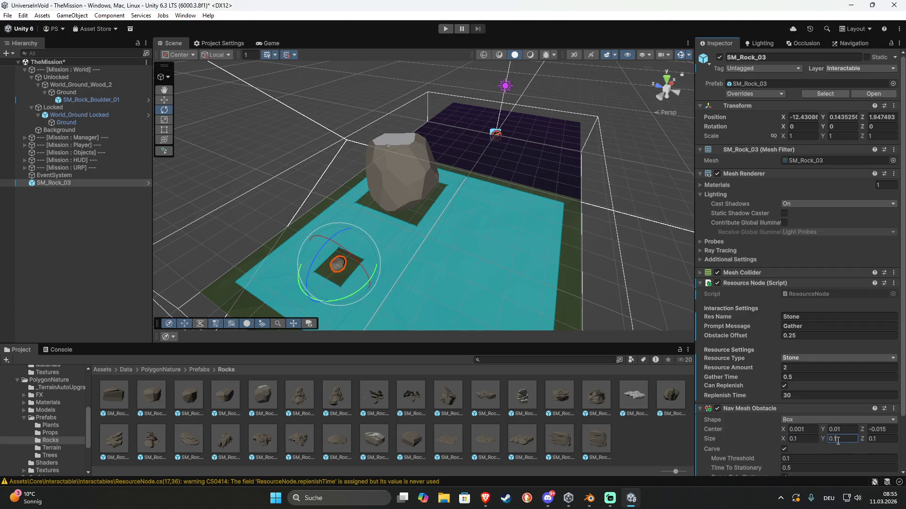
left_click(810, 439)
double_click(804, 439)
key("Left")
type("0")
key("BackSpace")
type("0")
left_click(874, 440)
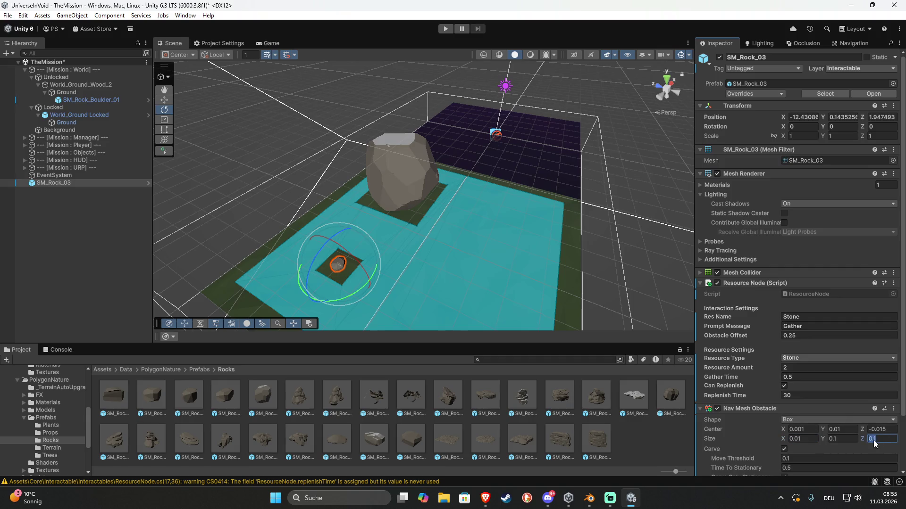
type(".1")
mouse_move(356, 307)
left_mouse_down("alt")
mouse_move(472, 329)
mouse_move(504, 321)
mouse_move(633, 373)
left_mouse_up("alt")
left_click(800, 439)
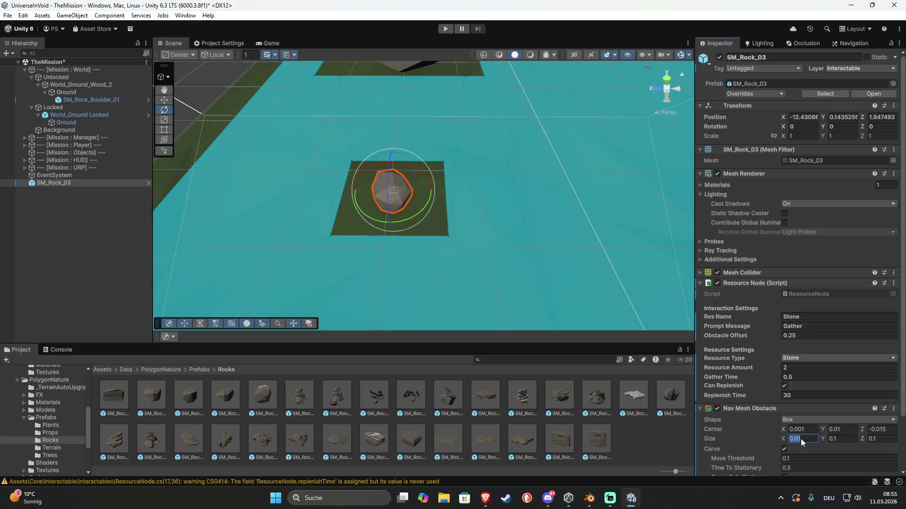
type("0.1")
left_click_drag(406, 270, 226, 253, "alt")
- Move the small rock, duplicate it into three, and turn one 45°
left_click(359, 284)
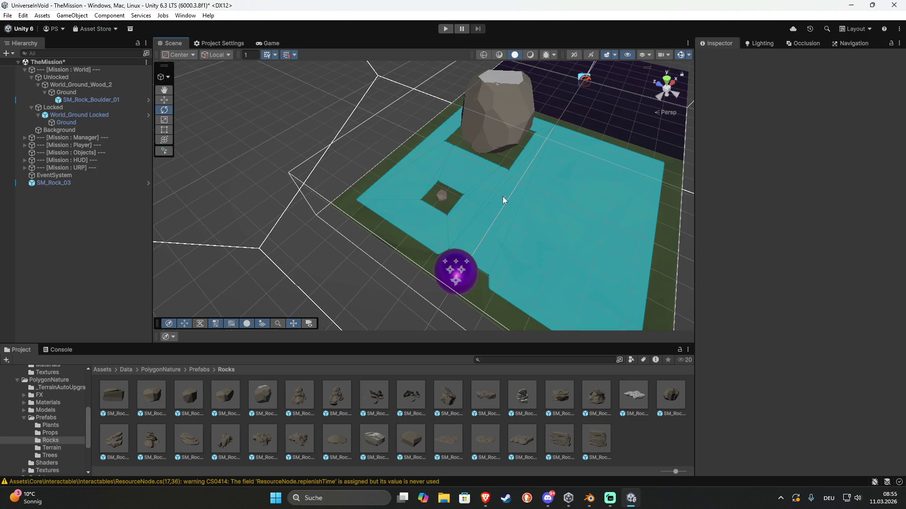
left_click(438, 193)
key("w")
mouse_move(447, 202)
left_mouse_down()
mouse_move(451, 174)
mouse_move(581, 171)
mouse_move(559, 261)
mouse_move(562, 307)
mouse_move(549, 270)
left_mouse_up()
key("ctrl+d")
key("ctrl+d")
key("e")
mouse_move(445, 185)
left_mouse_down("alt")
mouse_move(392, 180)
mouse_move(425, 185)
left_mouse_up("alt")
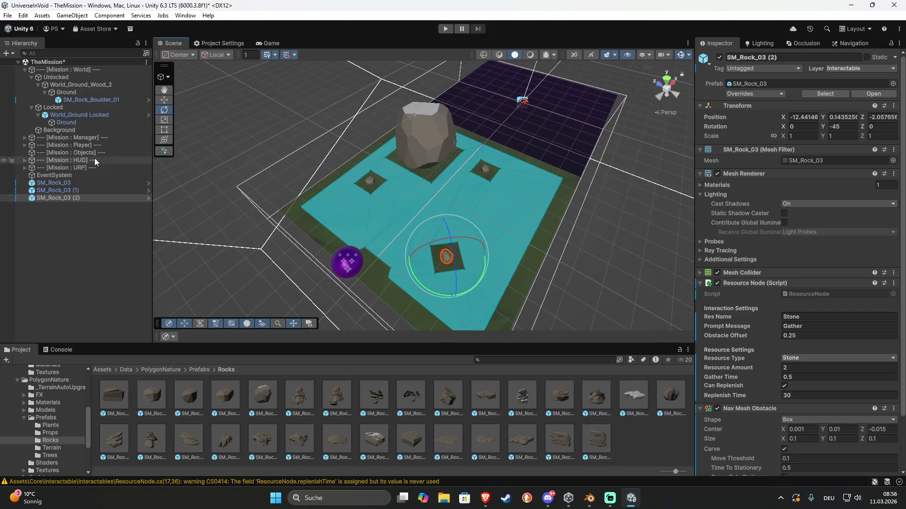
- Parent the three rocks under Ground and begin renaming the tile to World_Ground_Stone_
left_click(73, 185, "shift")
left_click_drag(64, 184, 75, 93)
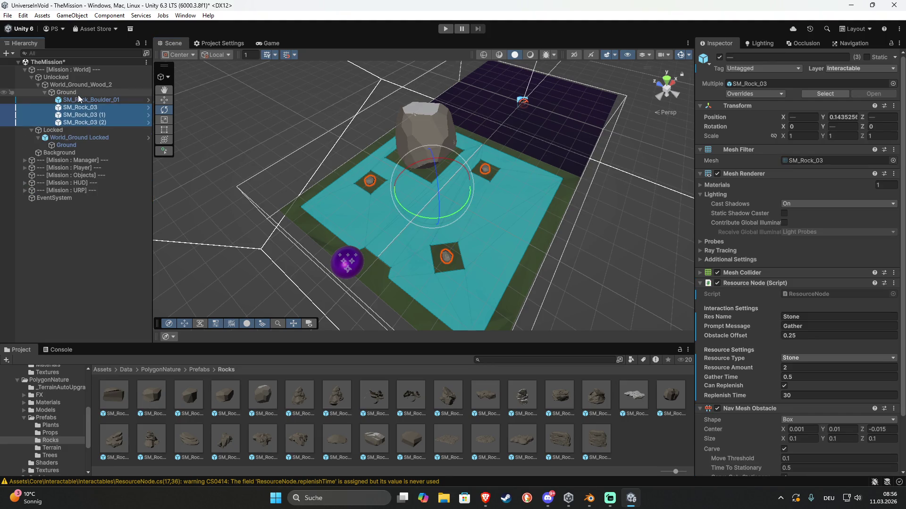
left_click(81, 86)
key("End")
key("shift+Left")
key("shift+Left")
key("shift+Left")
type("Stone_")
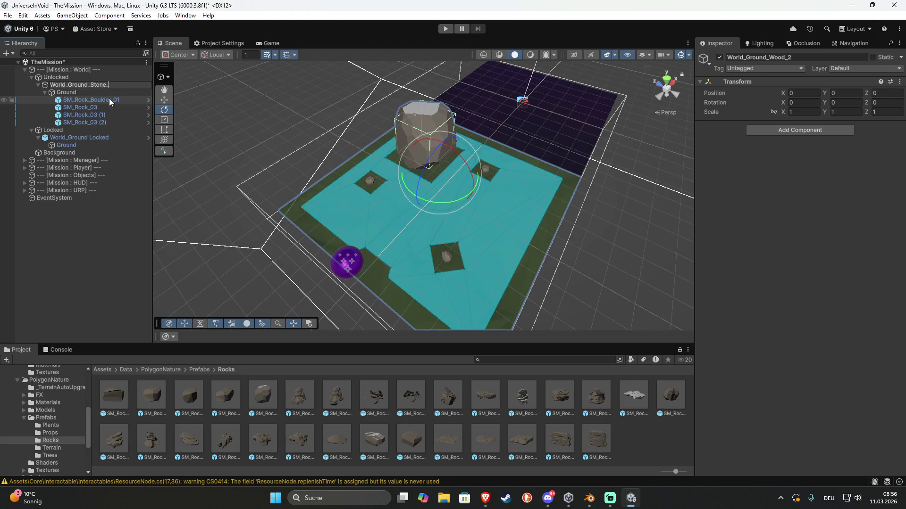
- Confirm the name World_Ground_Stone_1 and save the tile as a prefab in WorldTiles
key("Return")
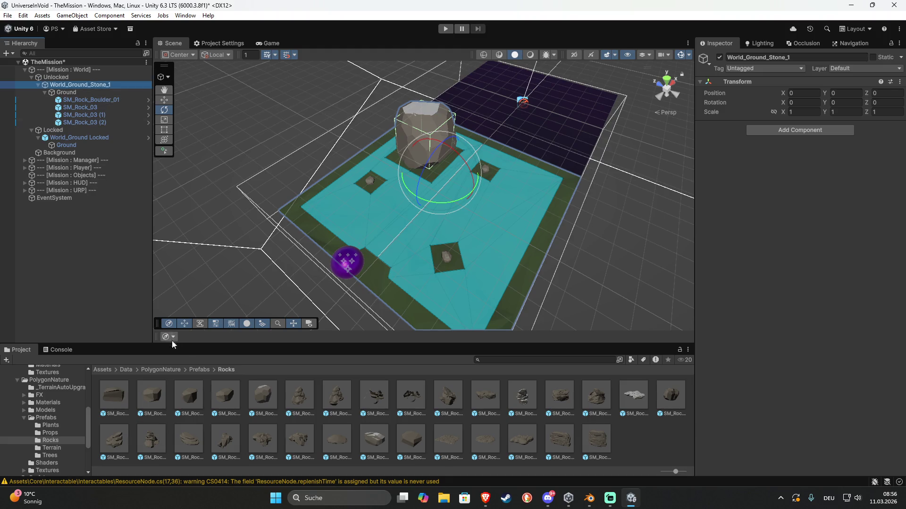
left_click(193, 370)
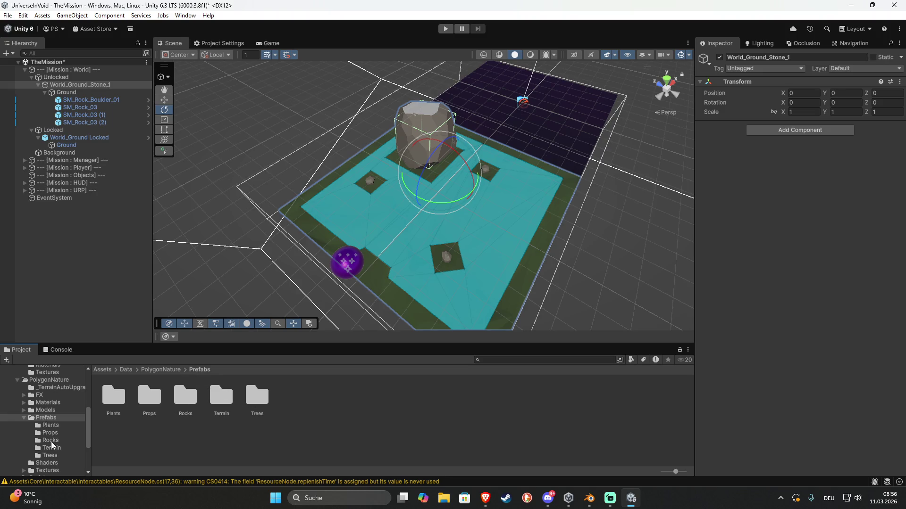
scroll(51, 443, "down", 5)
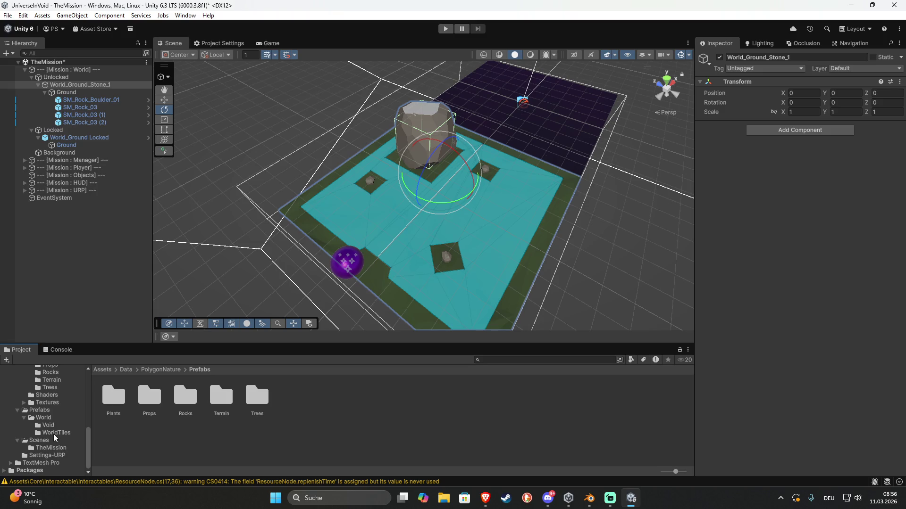
left_click(55, 434)
left_click_drag(78, 85, 216, 408)
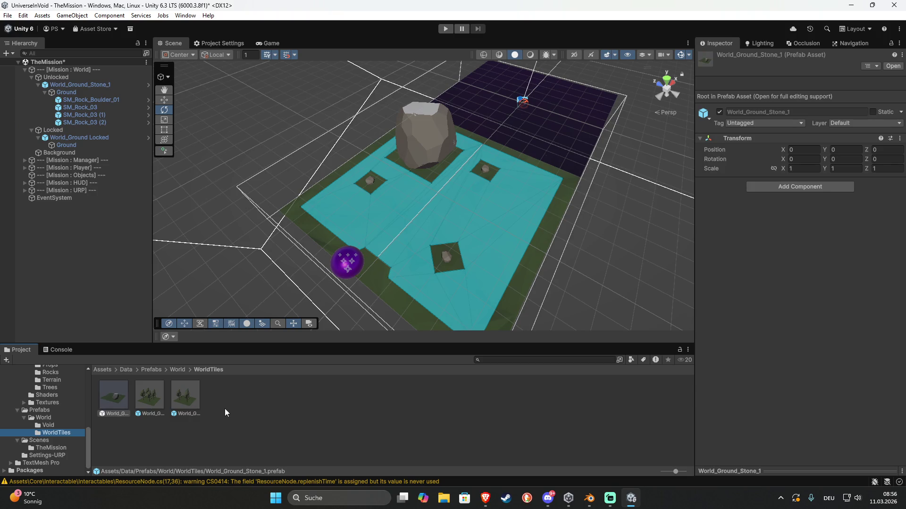
- Fully unpack the World_Ground_Stone_1 instance in the scene
left_click(423, 145)
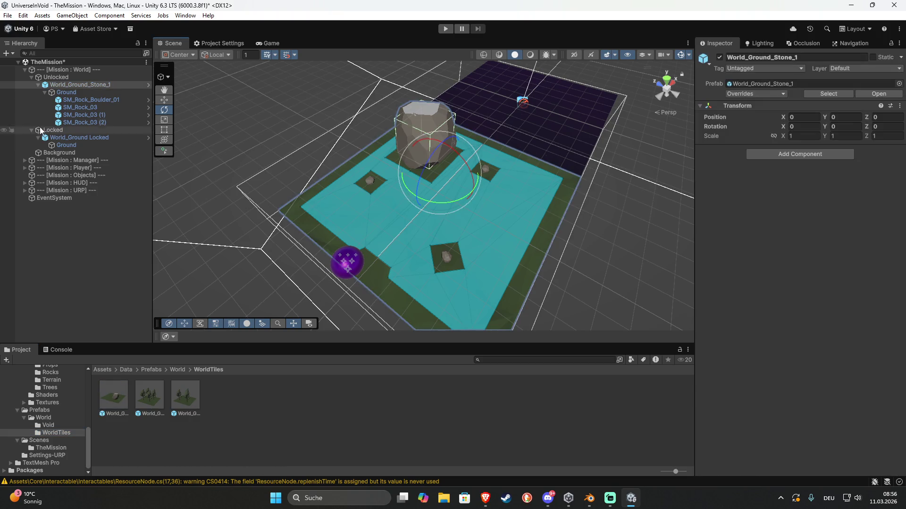
left_click(70, 88)
right_click(70, 88)
mouse_move(123, 241)
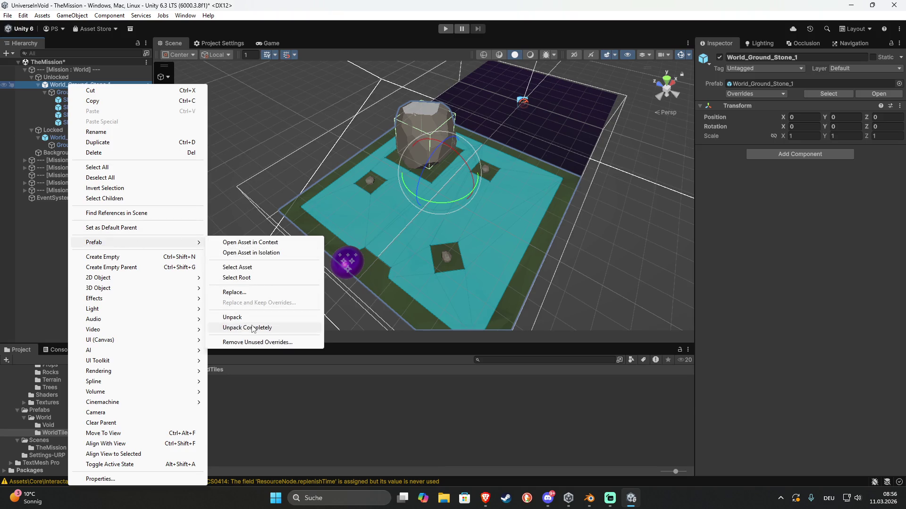
left_click(247, 327)
left_click(83, 100)
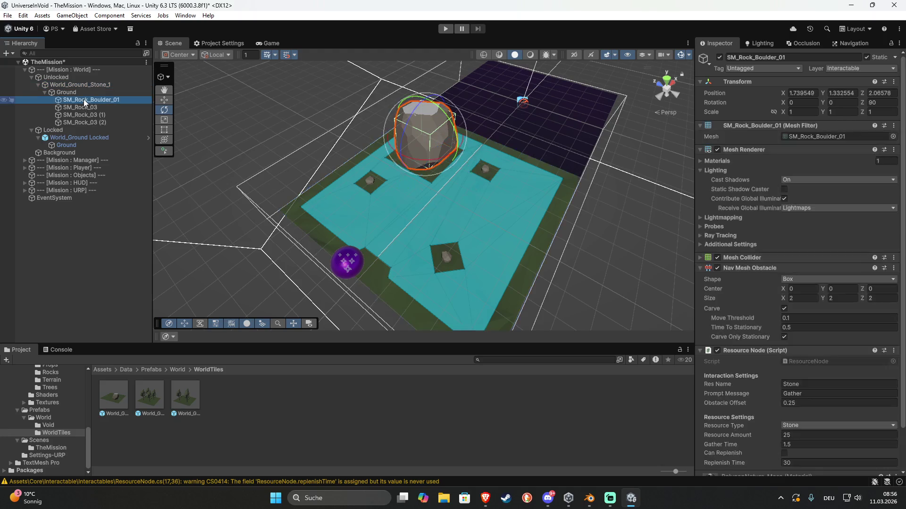
- Delete the SM_Rock_Boulder_01 boulder and add two more SM_Rock_03 copies to the tile
key("Delete")
left_click(444, 258)
key("ctrl+d")
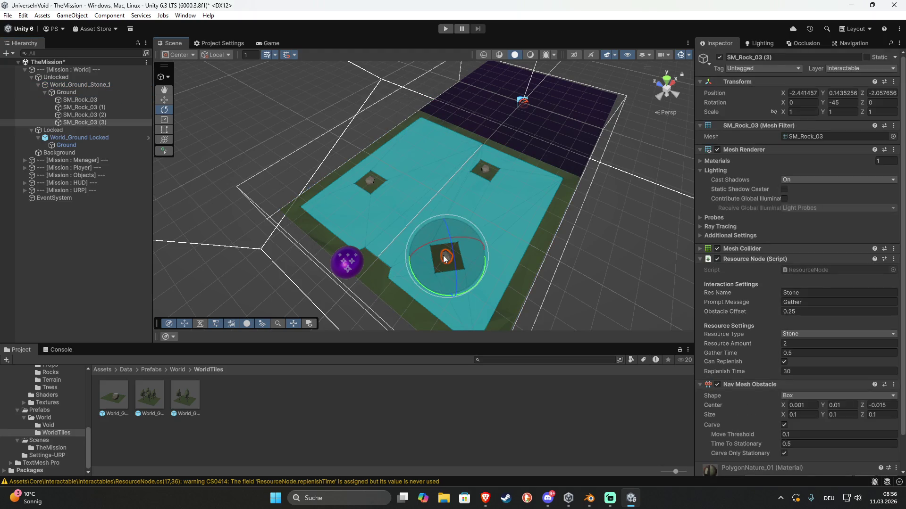
key("w")
mouse_move(444, 259)
left_mouse_down()
mouse_move(404, 155)
mouse_move(385, 173)
mouse_move(440, 141)
left_mouse_up()
key("ctrl+d")
- Rename the tile World_Ground_Stone_2 and save it as a prefab in WorldTiles
left_click(89, 84)
key("F2")
key("BackSpace")
type("2")
key("Return")
mouse_move(77, 86)
left_mouse_down()
mouse_move(152, 126)
mouse_move(246, 392)
left_mouse_up()
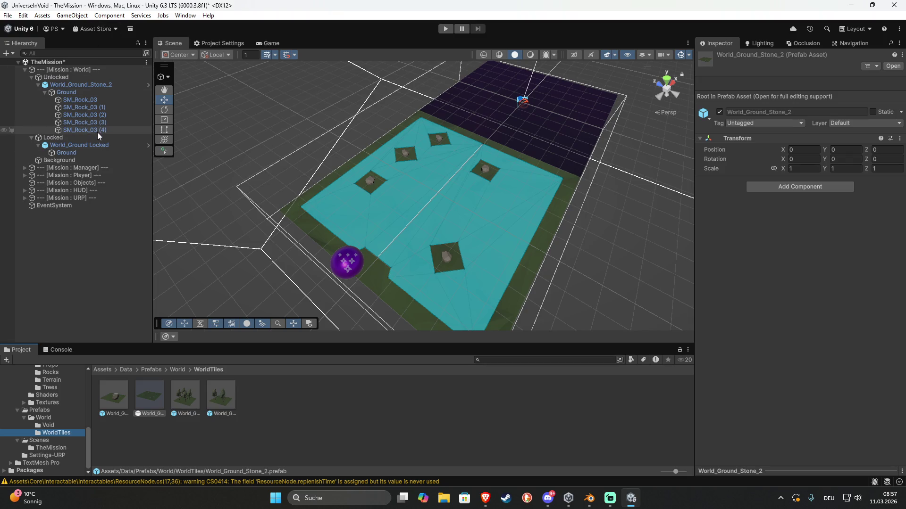
- Unpack World_Ground_Stone_2 and delete all five rocks from the tile
right_click(92, 81)
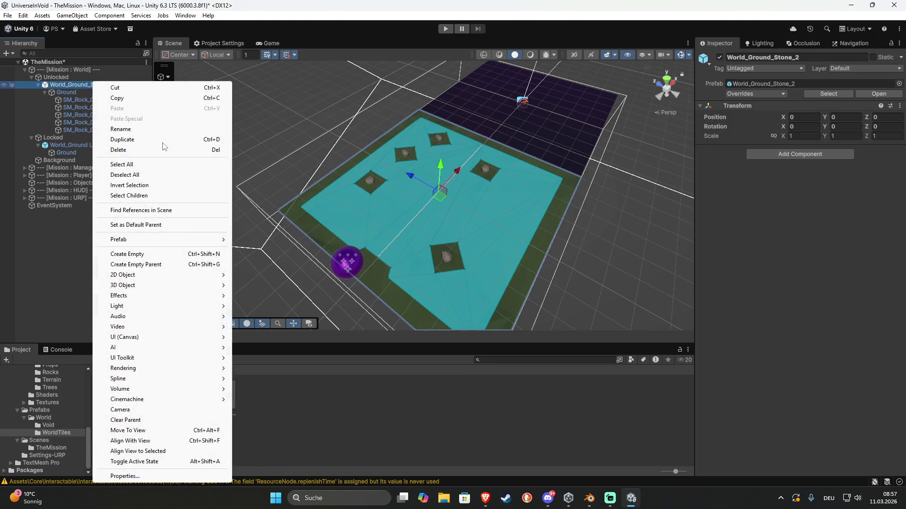
mouse_move(169, 242)
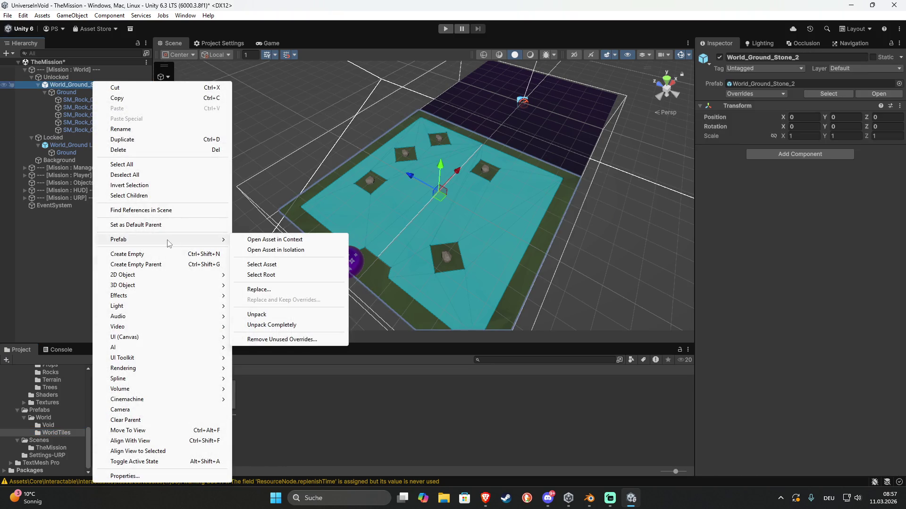
left_click(271, 325)
left_click(89, 100)
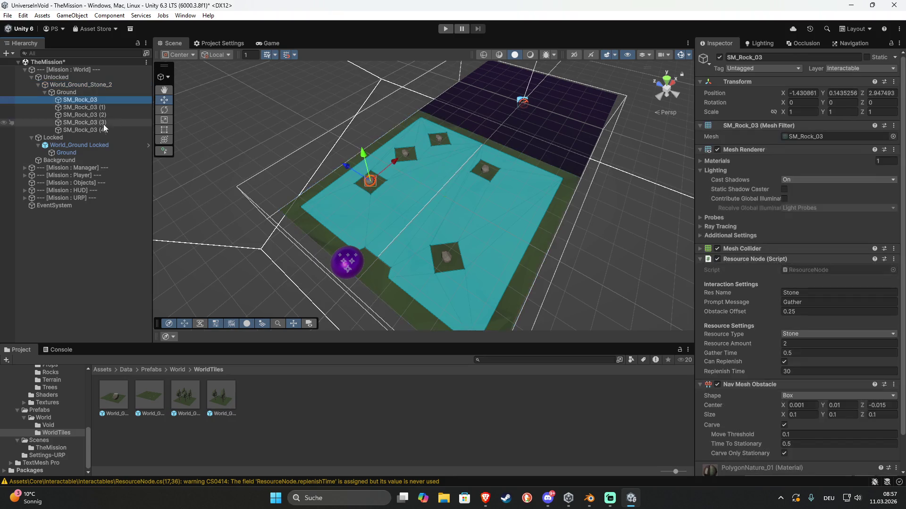
left_click(104, 129, "shift")
key("Delete")
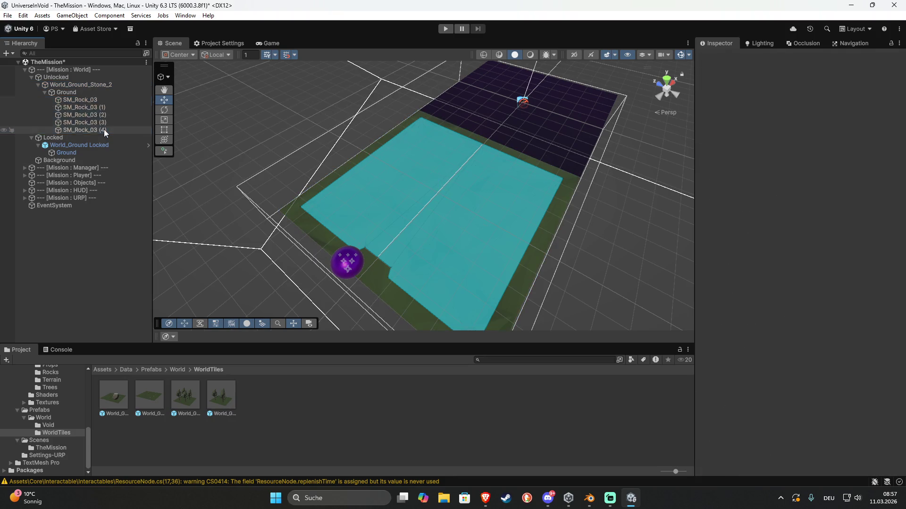
- Rename the rock-free tile World_Ground_Clean and save it as a WorldTiles prefab
left_click(99, 87)
left_click(106, 89)
type("Clea")
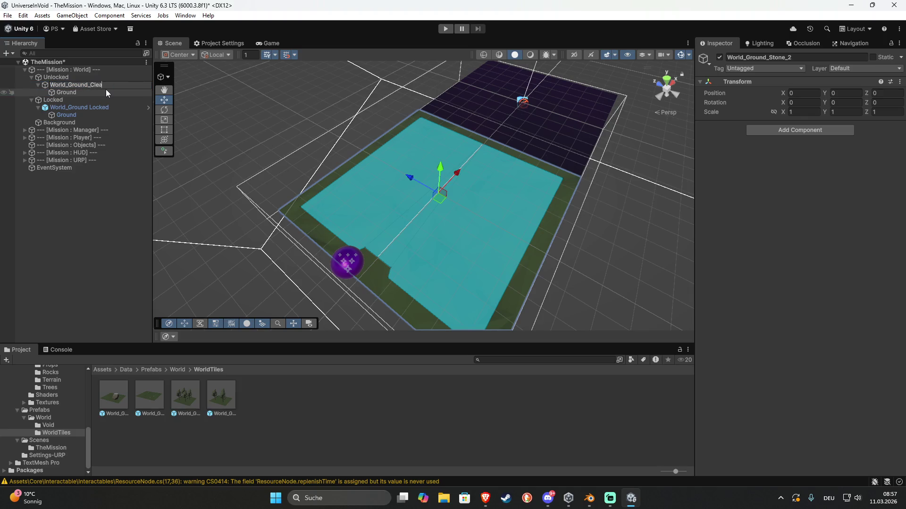
type("n")
key("Return")
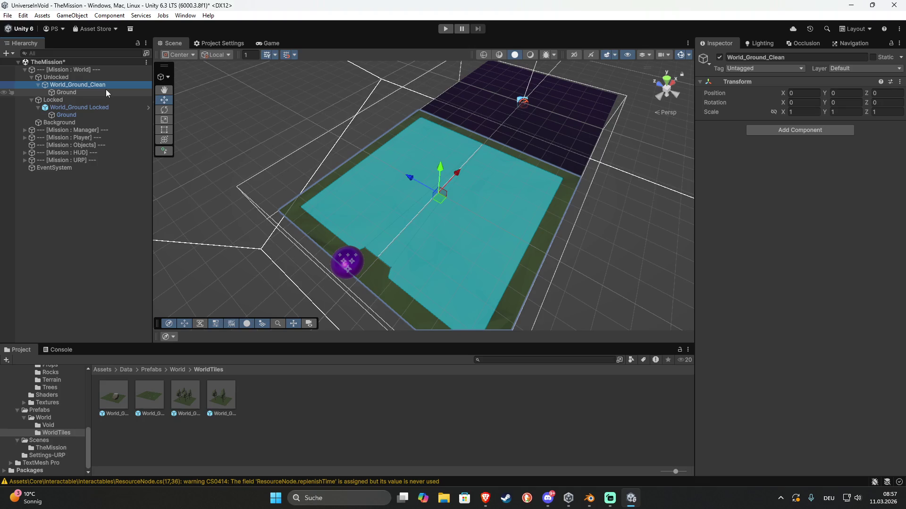
mouse_move(86, 84)
left_mouse_down()
mouse_move(307, 365)
mouse_move(312, 399)
left_mouse_up()
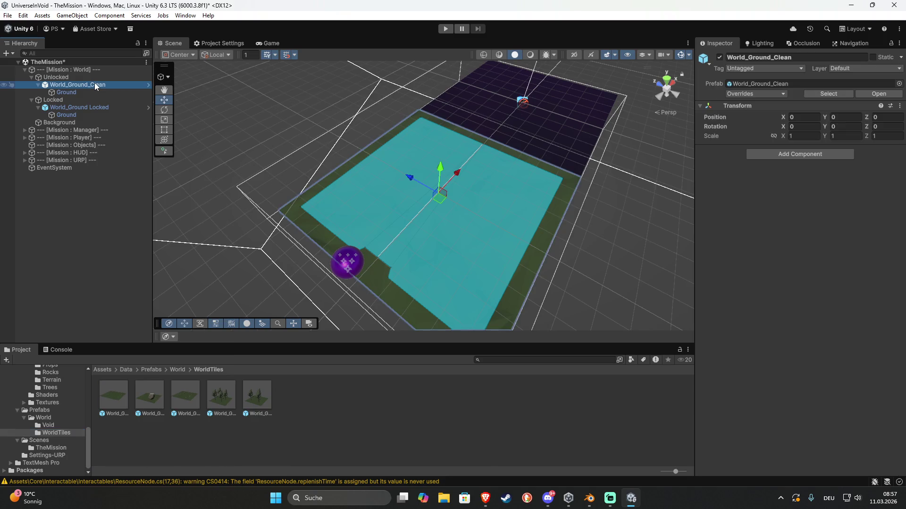
- Fully unpack the scene's World_Ground_Clean object and save the scene
right_click(95, 84)
mouse_move(169, 242)
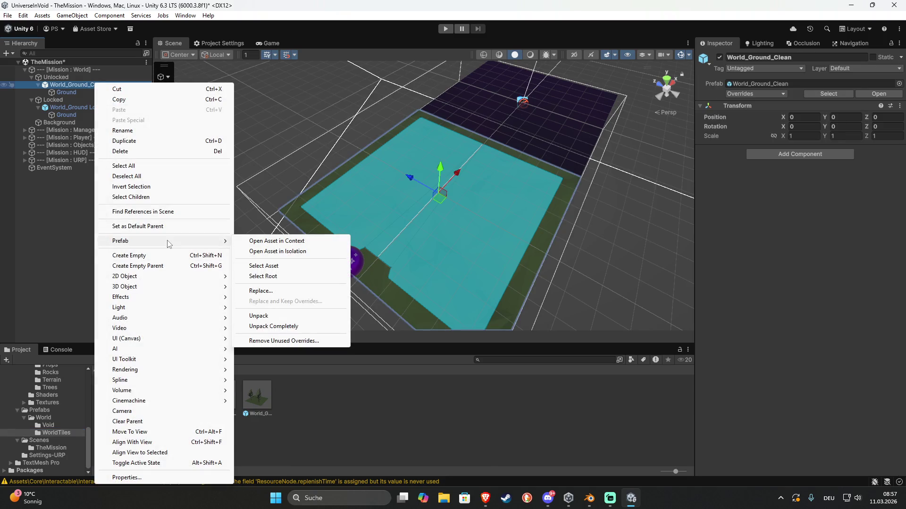
left_click(270, 327)
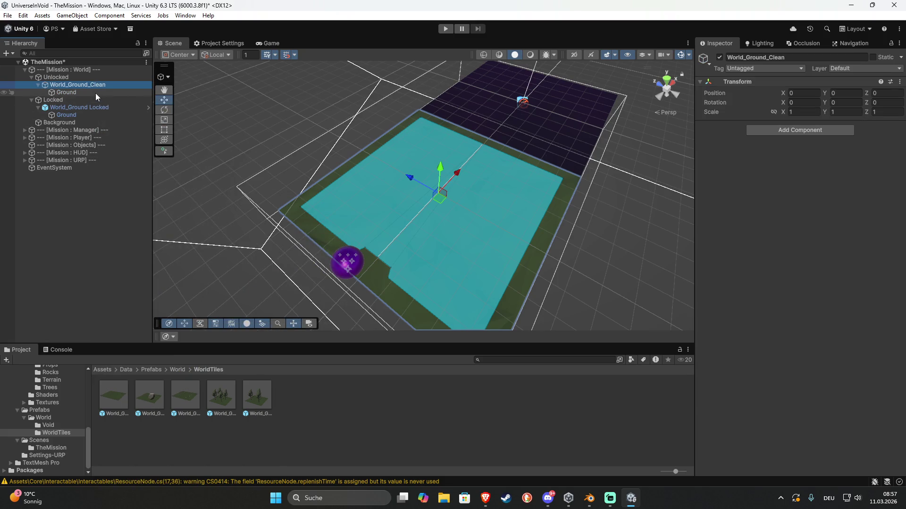
key("ctrl+s")
- Rename the scene tile World_Ground_Bonfire and select its Ground plane
left_click(119, 86)
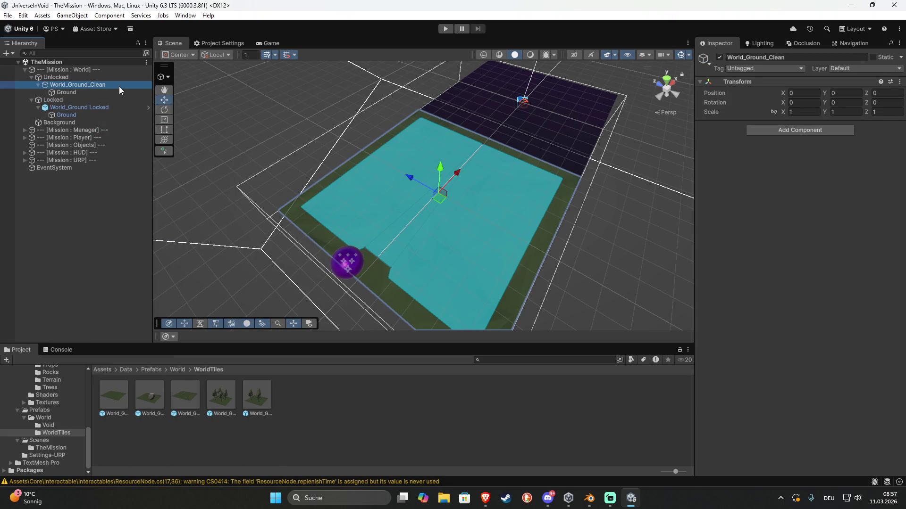
key("End")
key("BackSpace")
key("BackSpace")
key("BackSpace")
type("Bonf")
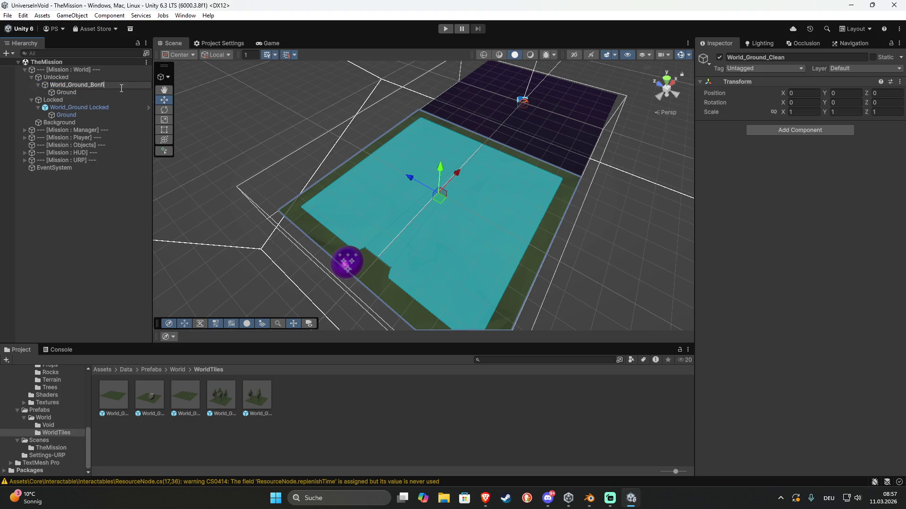
type("ire")
key("Return")
left_click(100, 235)
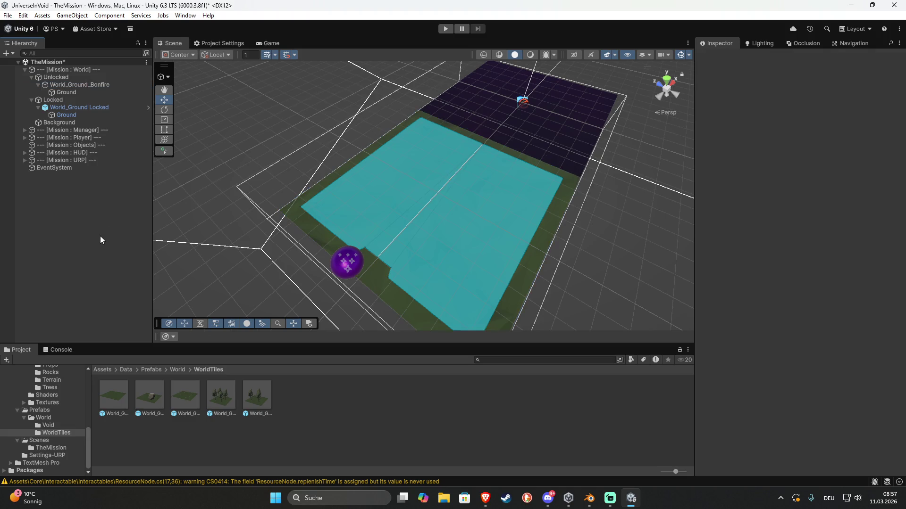
left_click_drag(265, 270, 304, 227)
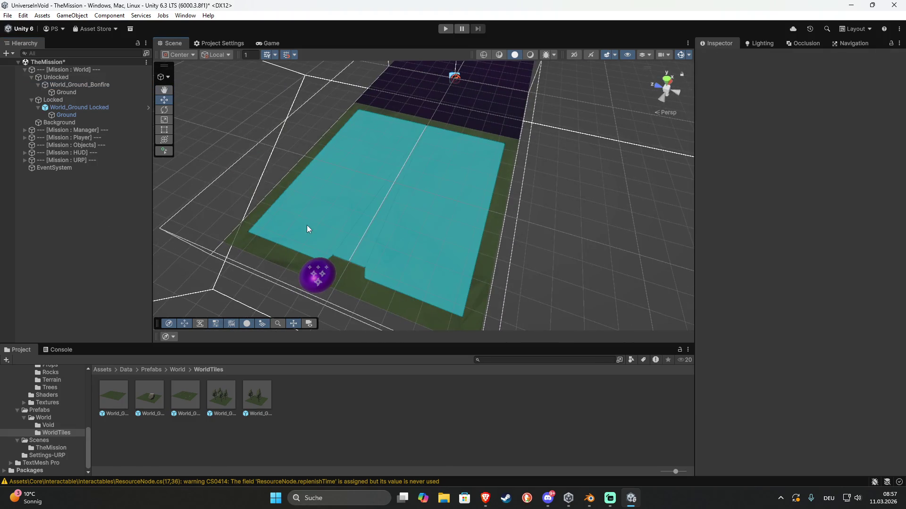
left_click_drag(398, 242, 386, 272)
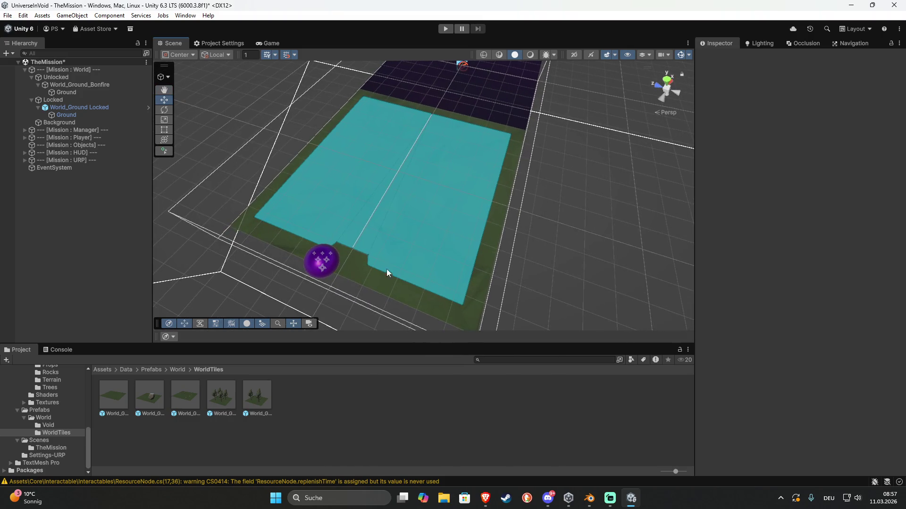
left_click(382, 283)
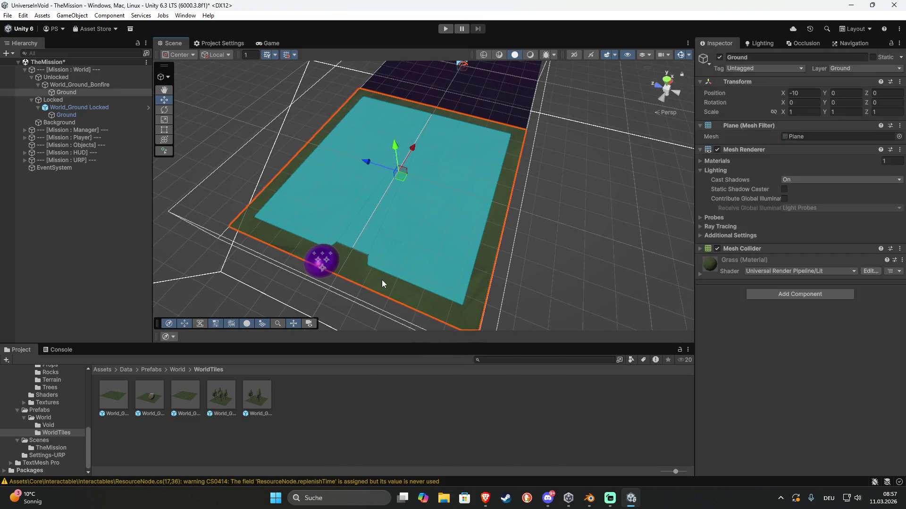
mouse_move(382, 283)
left_mouse_down()
mouse_move(404, 287)
mouse_move(410, 278)
left_mouse_up()
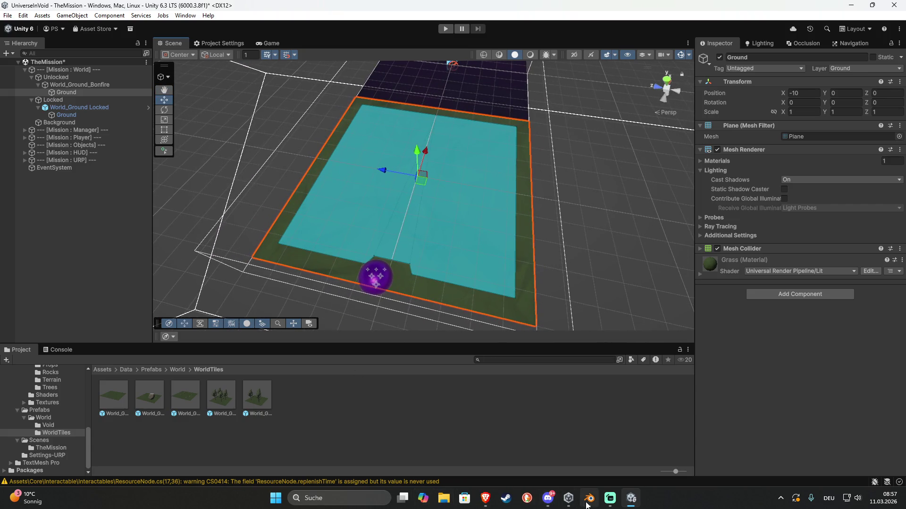
mouse_move(587, 505)
- Create a new folder named Models inside Data/Art
left_click(125, 370)
double_click(113, 396)
right_click(204, 399)
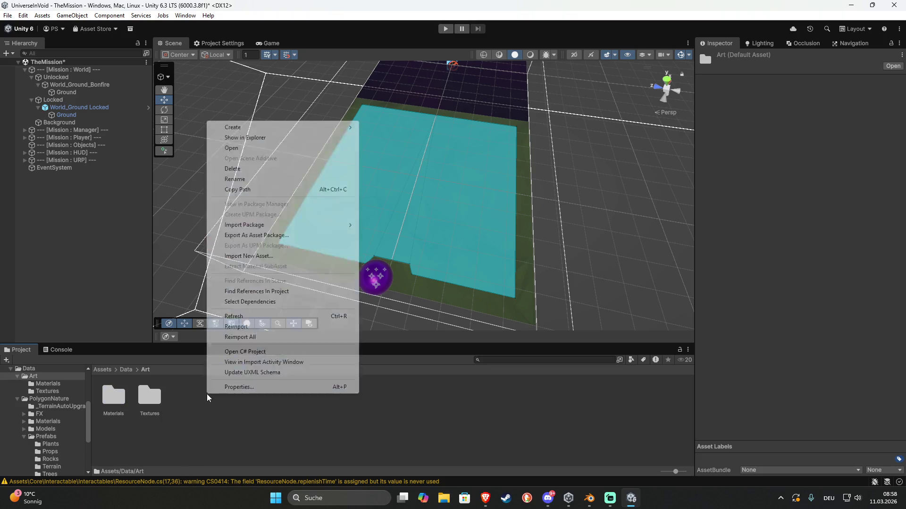
mouse_move(344, 131)
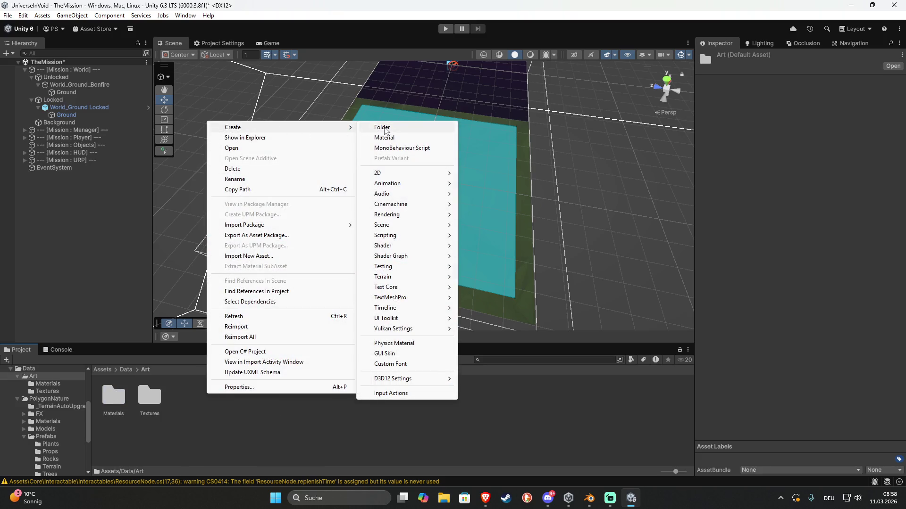
left_click(384, 128)
type("Models")
key("Return")
key("Return")
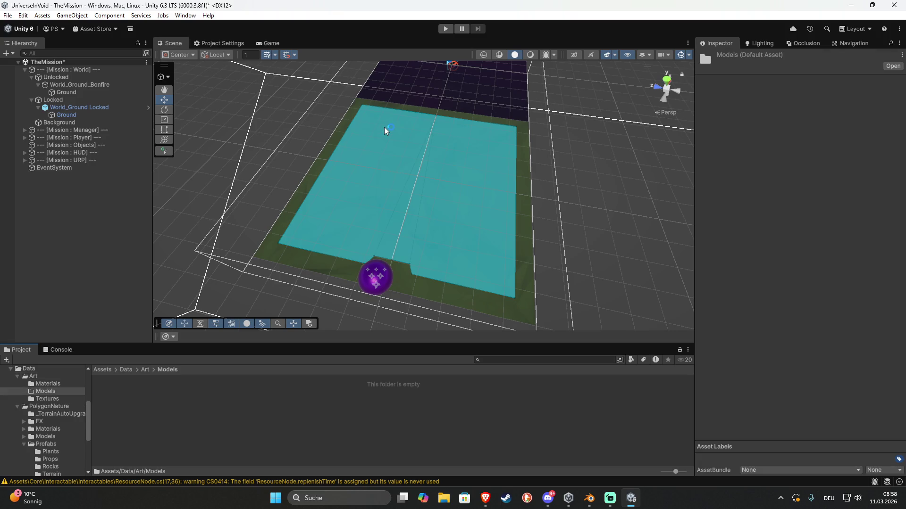
- Start Import New Asset in the Models folder, then cancel without choosing a file
right_click(271, 392)
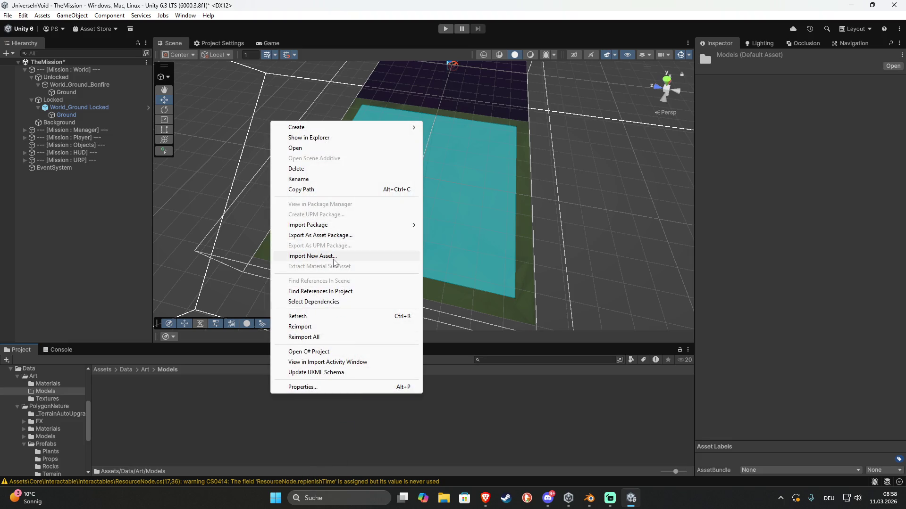
left_click(320, 256)
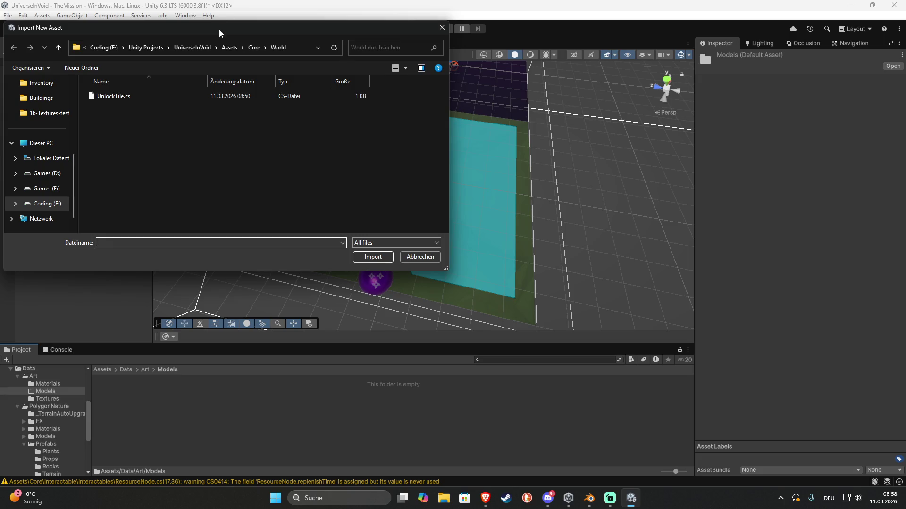
key("Escape")
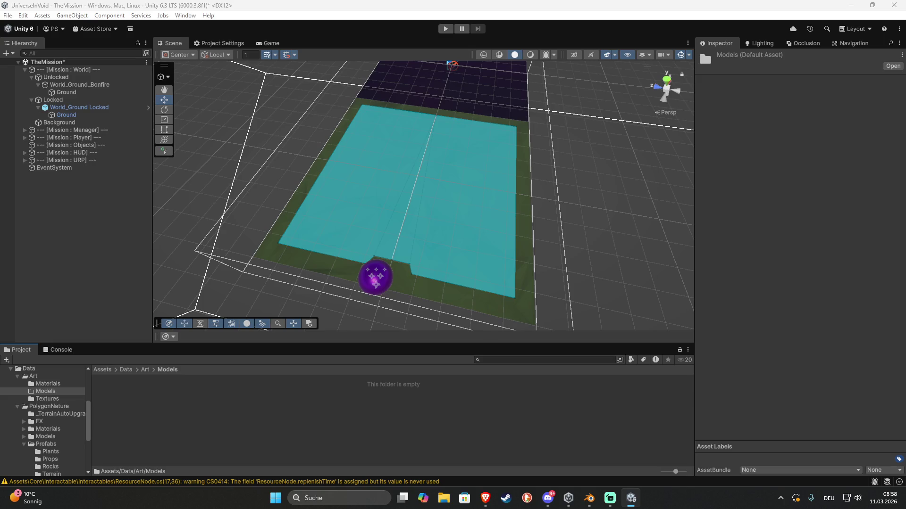
- In Blender, select Void_Crystal and start an FBX export
left_click(589, 499)
left_click(793, 88)
left_click(21, 18)
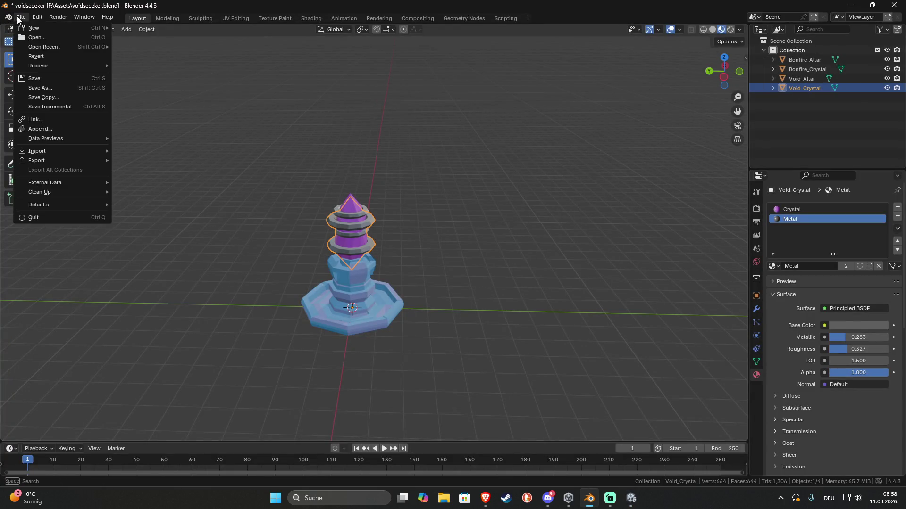
mouse_move(49, 162)
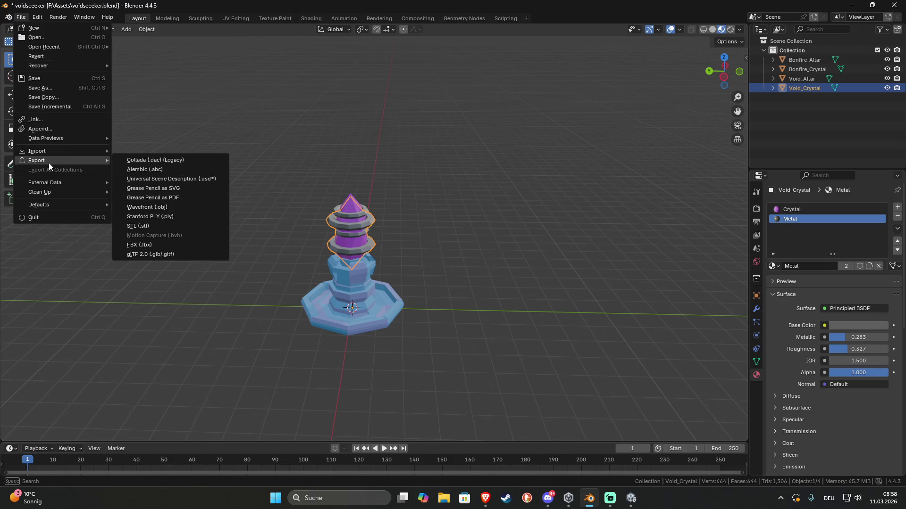
left_click(168, 246)
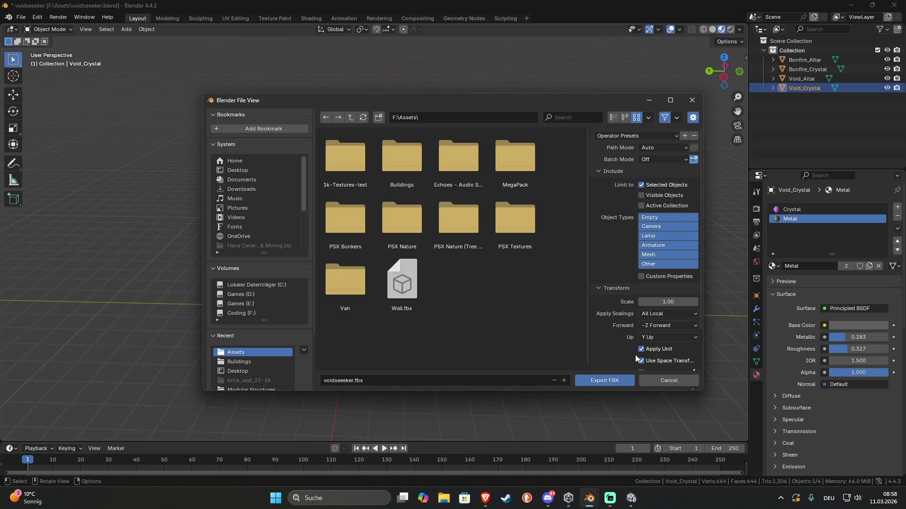
- Create and open a new VoidSeeker folder under F:\Assets
scroll(637, 359, "down", 1)
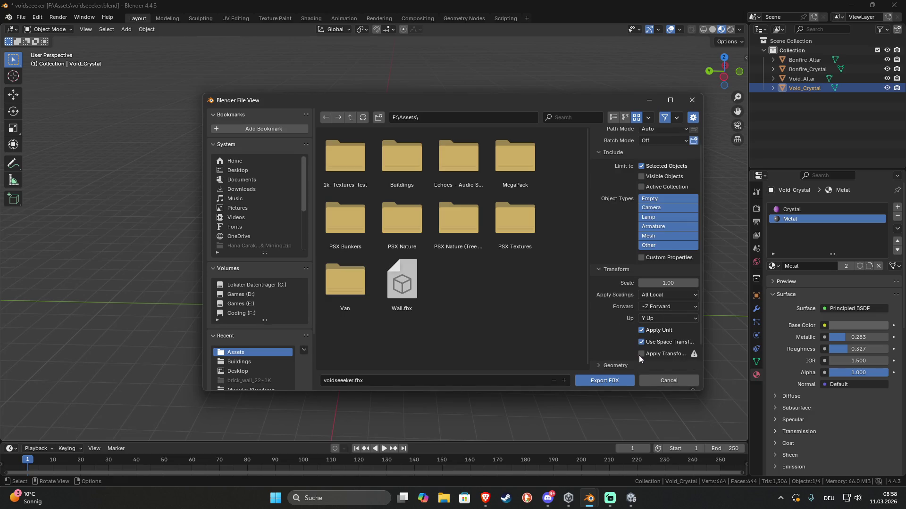
right_click(452, 331)
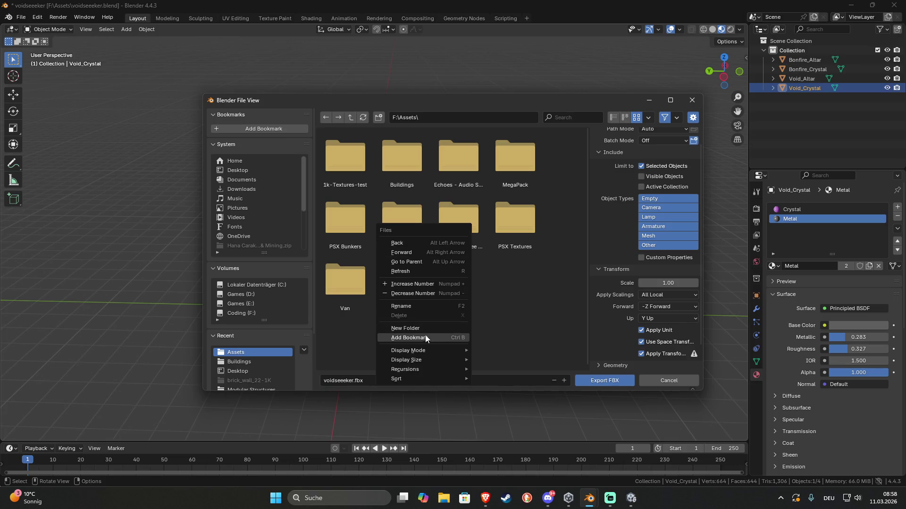
left_click(421, 328)
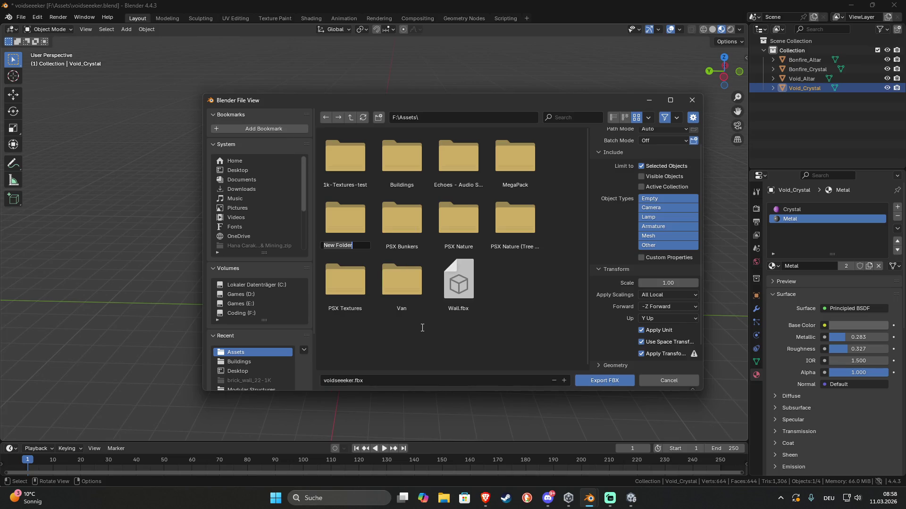
type("VoidSee")
type("ker")
key("Return")
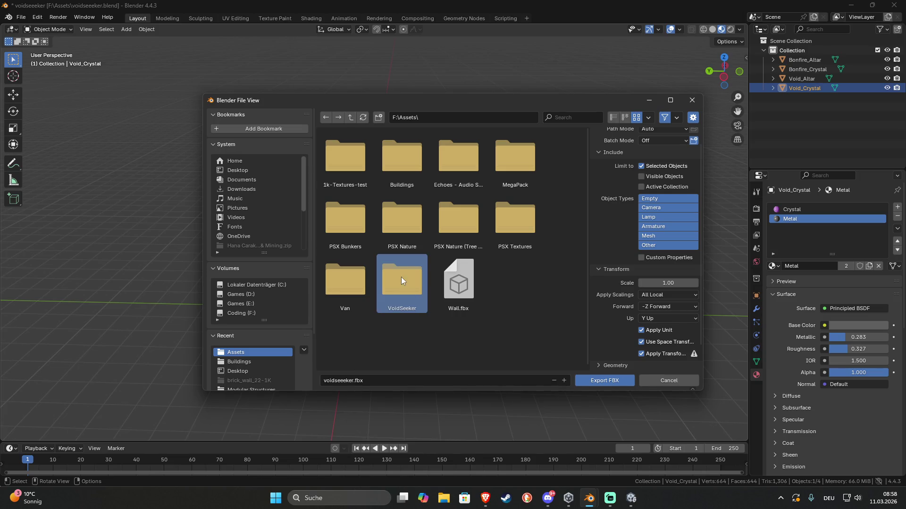
double_click(401, 277)
- Export the model into VoidSeeker as Void_Crystal.fbx
left_click(377, 382)
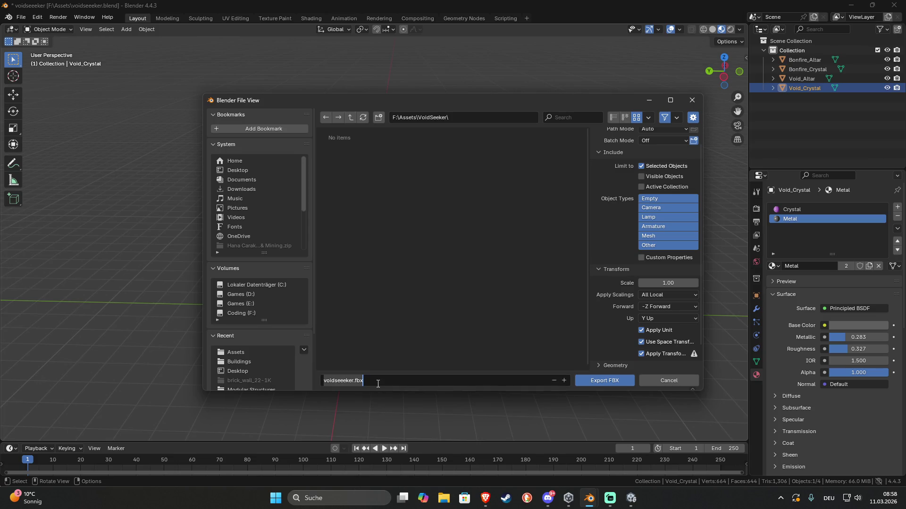
type("Void_Crys")
type("tal")
key("Return")
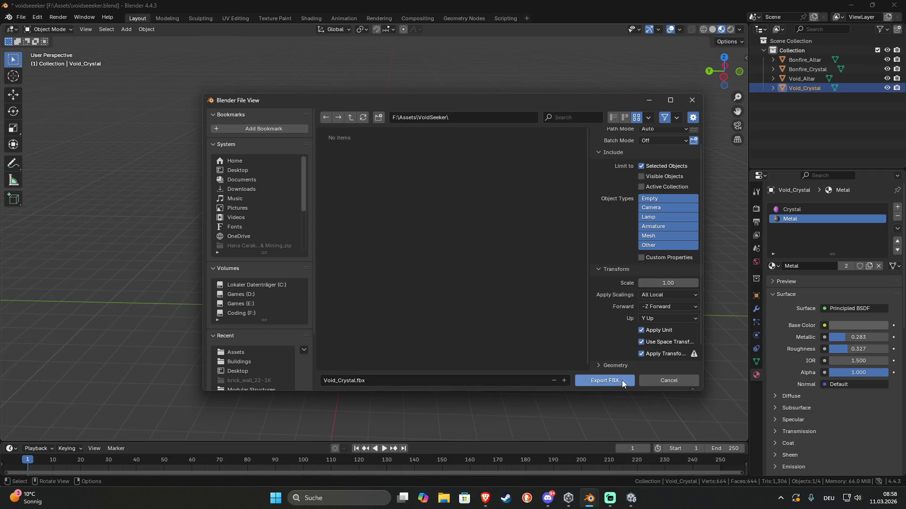
left_click(589, 383)
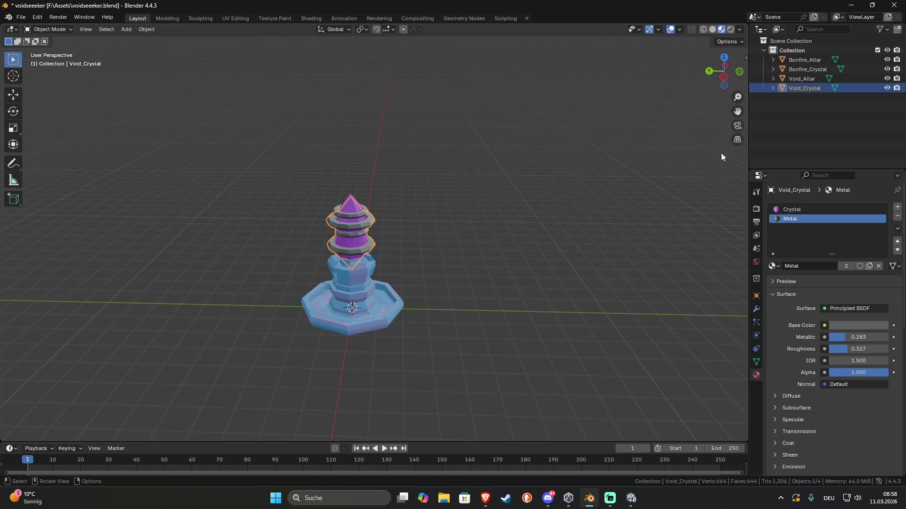
- Export Void_Altar to the VoidSeeker folder as Void_Altar.fbx
left_click(794, 78)
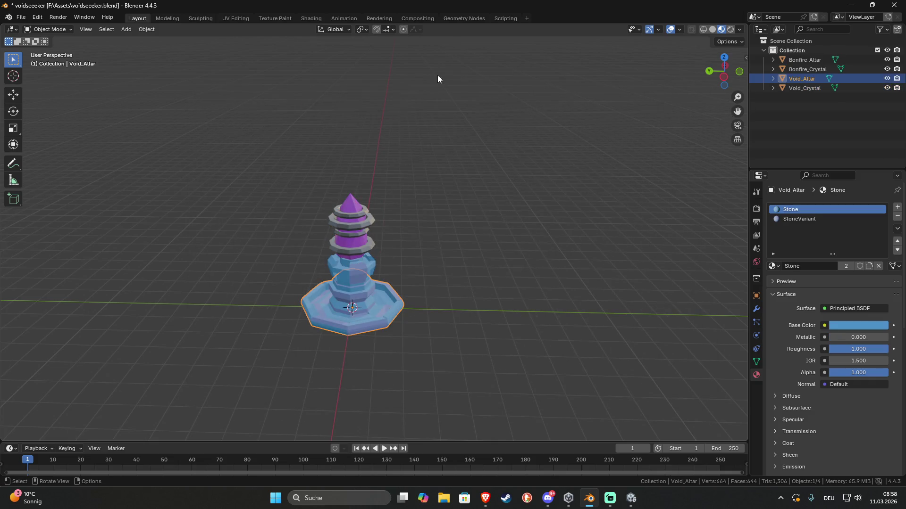
left_click(20, 17)
mouse_move(61, 161)
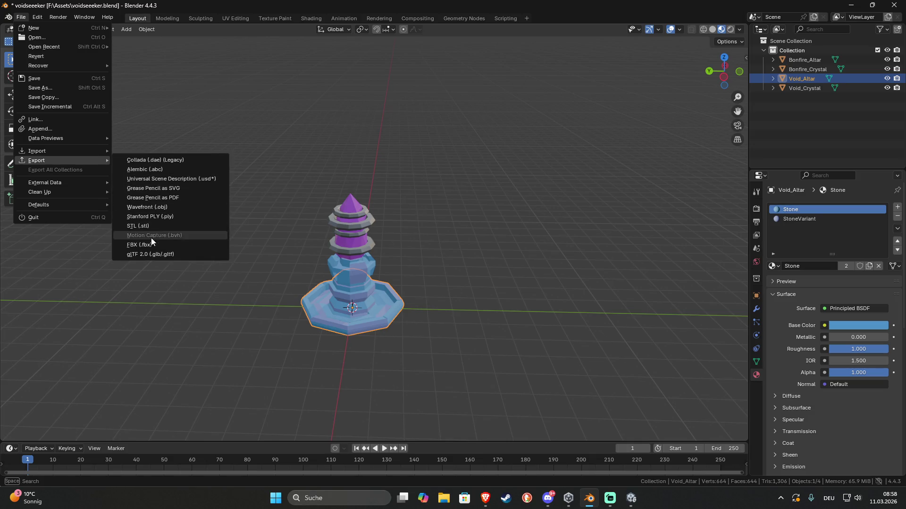
left_click(151, 237)
left_click(356, 380)
left_click_drag(356, 382, 339, 381)
type("Altar")
key("Return")
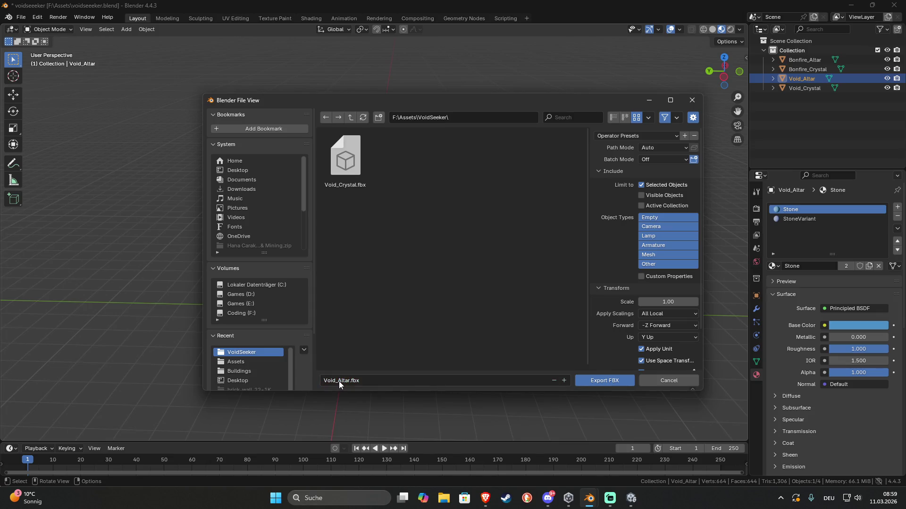
left_click(604, 381)
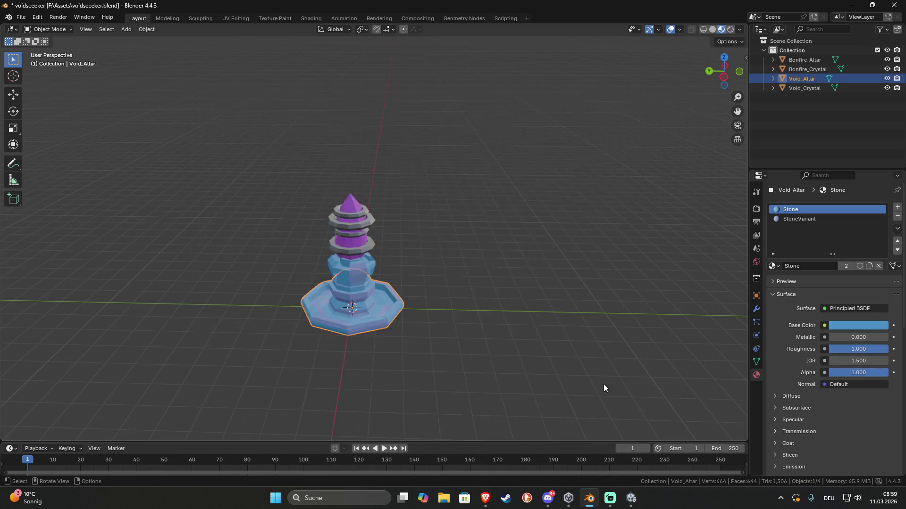
- Select Bonfire_Crystal and start an FBX export
left_click(818, 69)
left_click(23, 18)
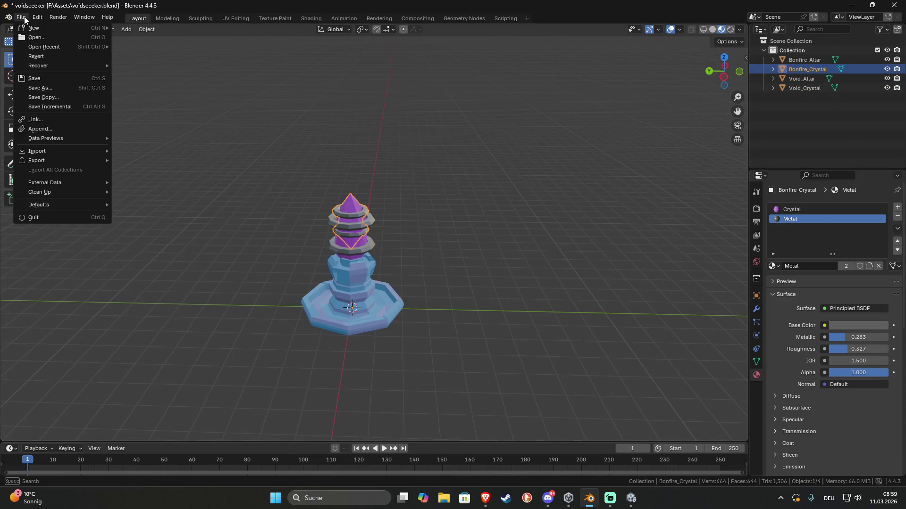
mouse_move(40, 158)
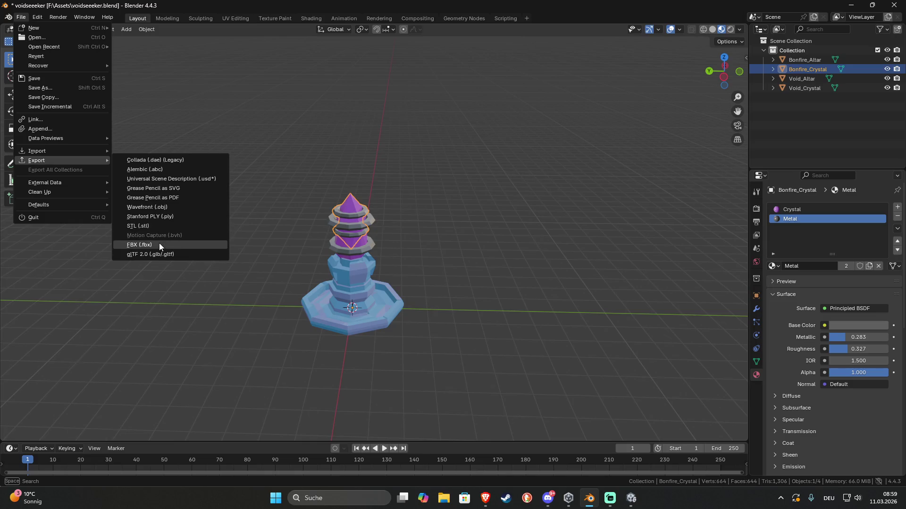
left_click(159, 246)
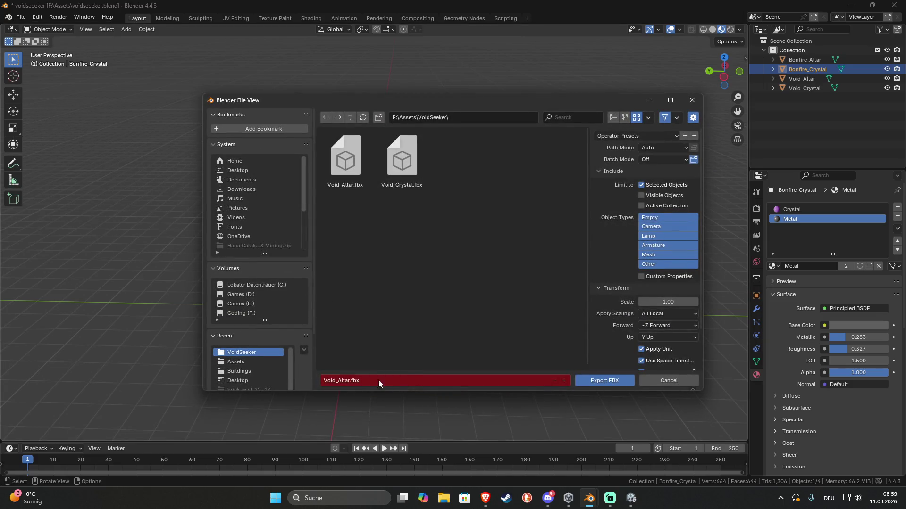
- Name the file Bonfire_Crystal.fbx and export it
left_click(343, 382)
left_click_drag(349, 382, 305, 377)
type("Bonfire_")
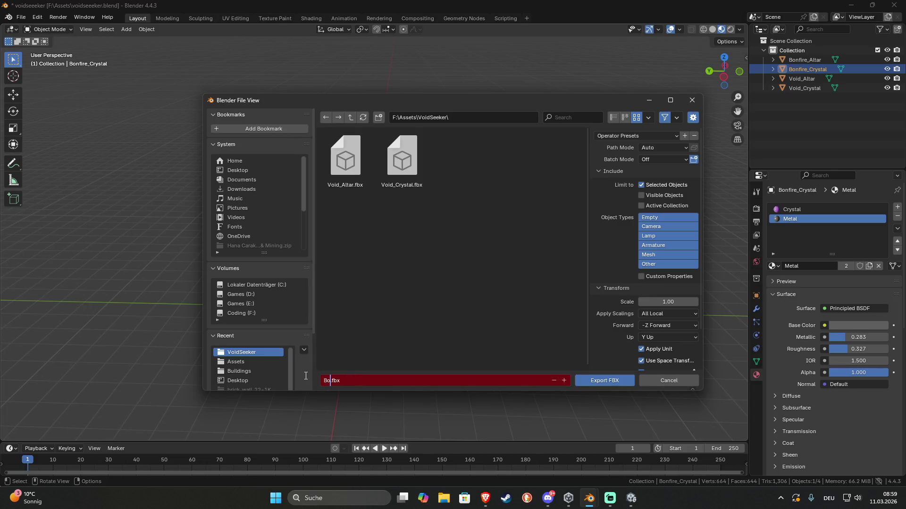
type("Altar")
key("Return")
left_click(355, 381)
double_click(349, 381)
type("Cry")
type("stal")
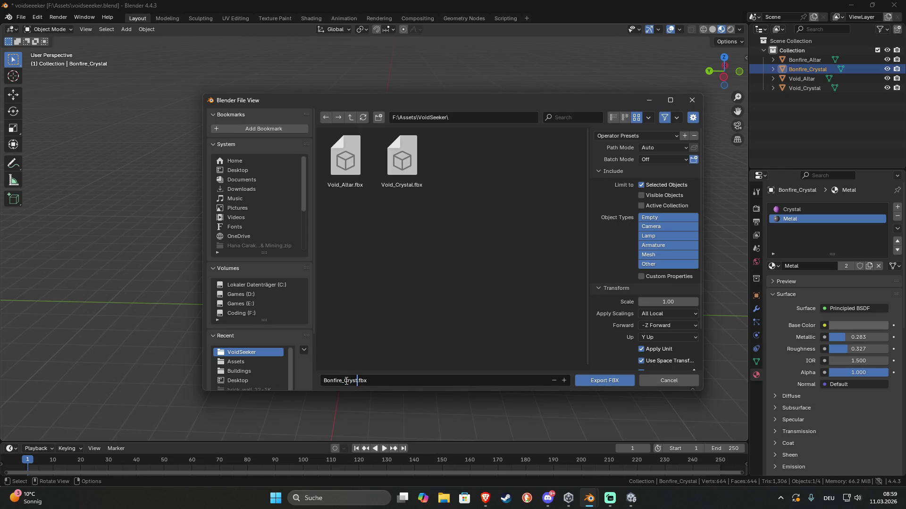
key("Return")
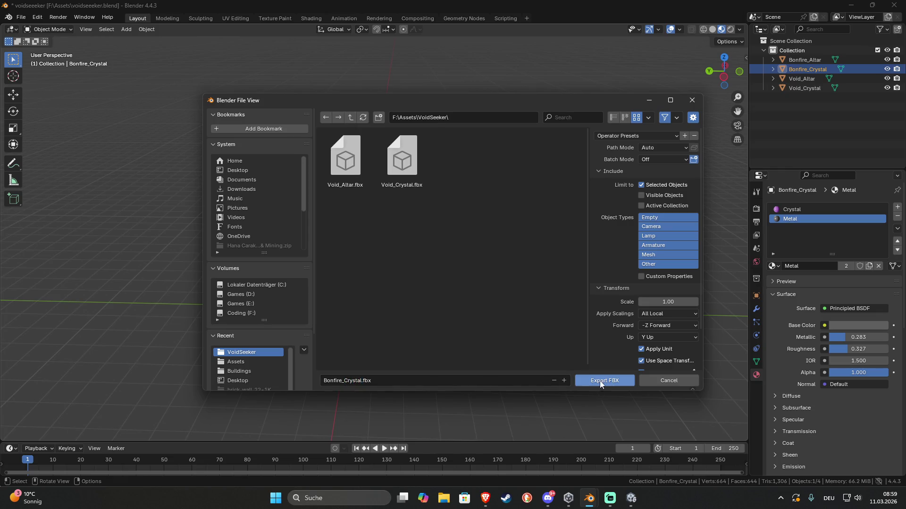
left_click(599, 381)
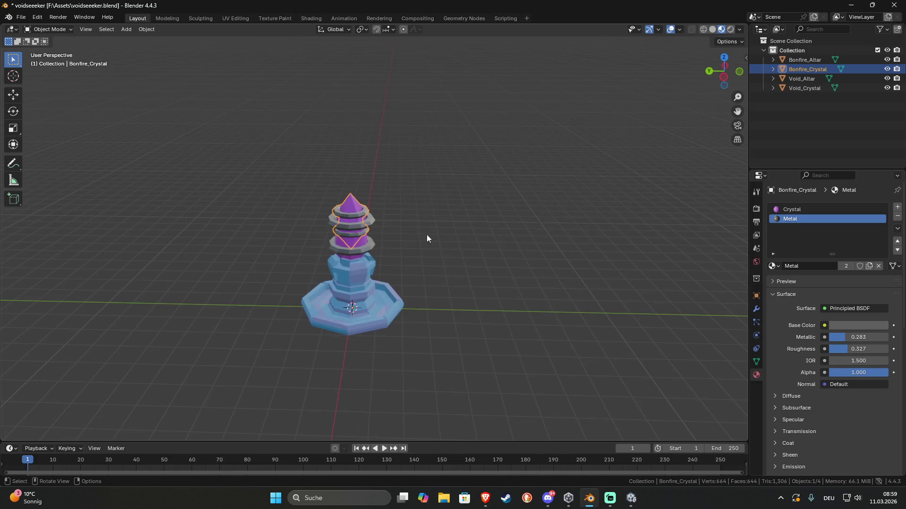
- Select Bonfire_Altar and export it as Bonfire_Altar.fbx
left_click(804, 60)
left_click(21, 17)
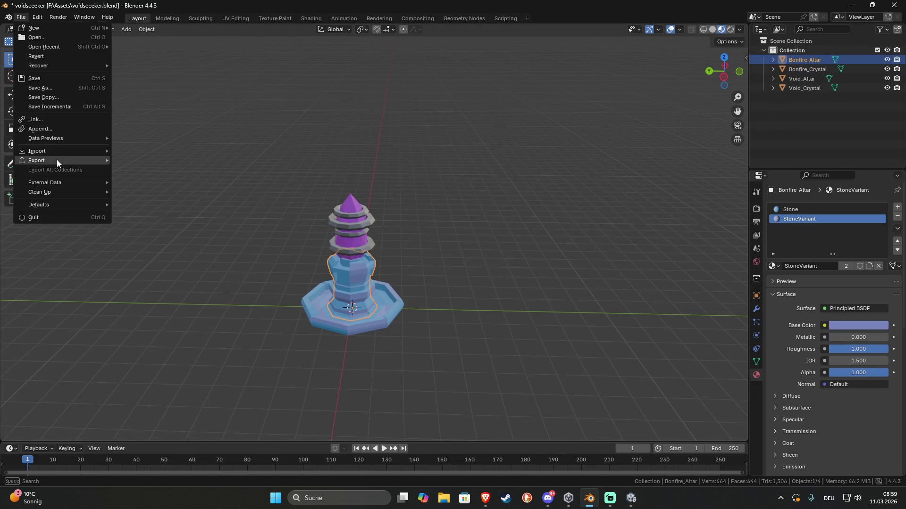
mouse_move(58, 159)
left_click(155, 241)
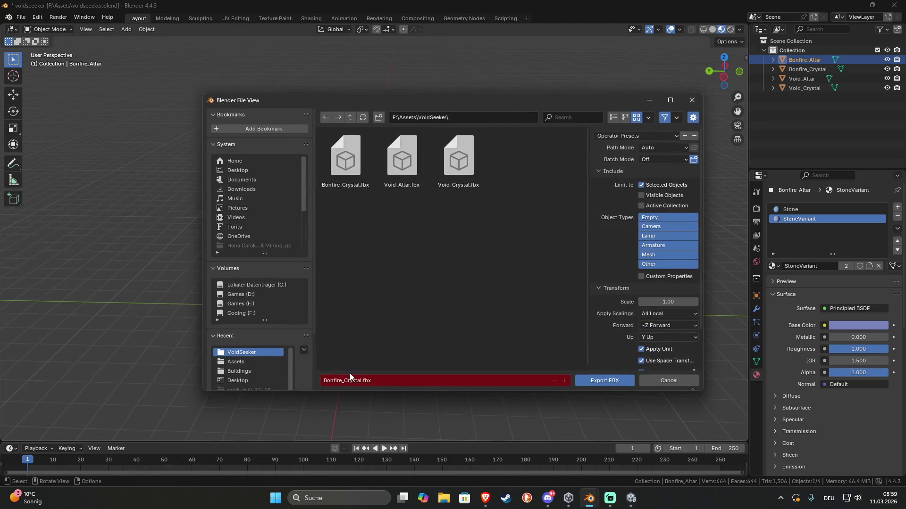
left_click_drag(363, 384, 342, 383)
type("Al")
type("tar")
key("Return")
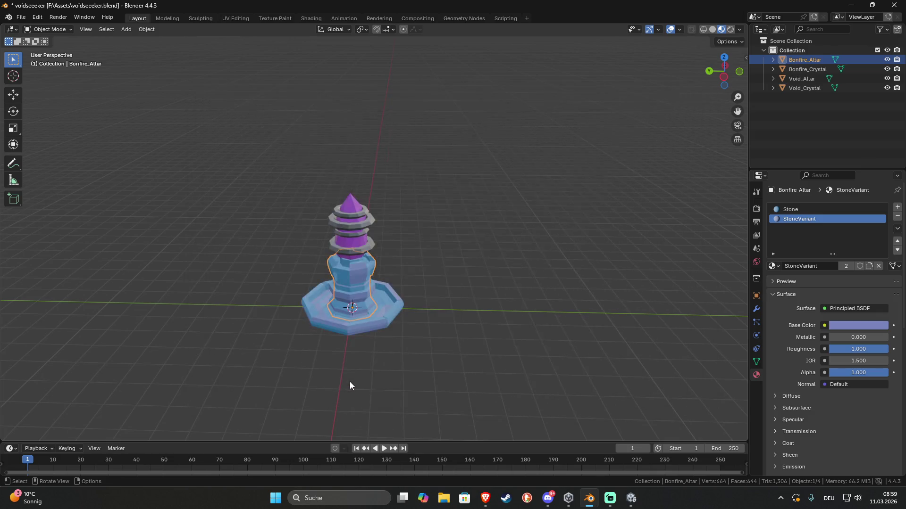
- Back in Unity, drag the Bonfire_Altar model from Data/Art/Models into the scene
left_click(630, 499)
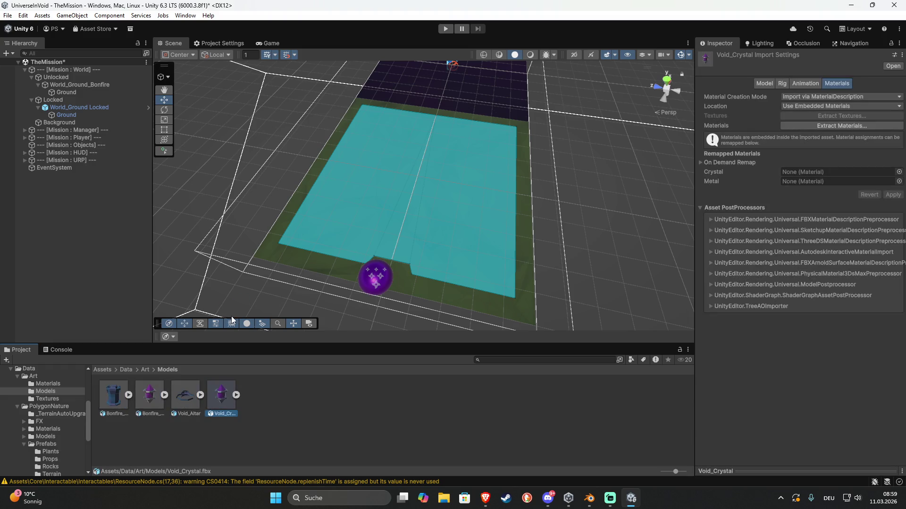
left_click(189, 397)
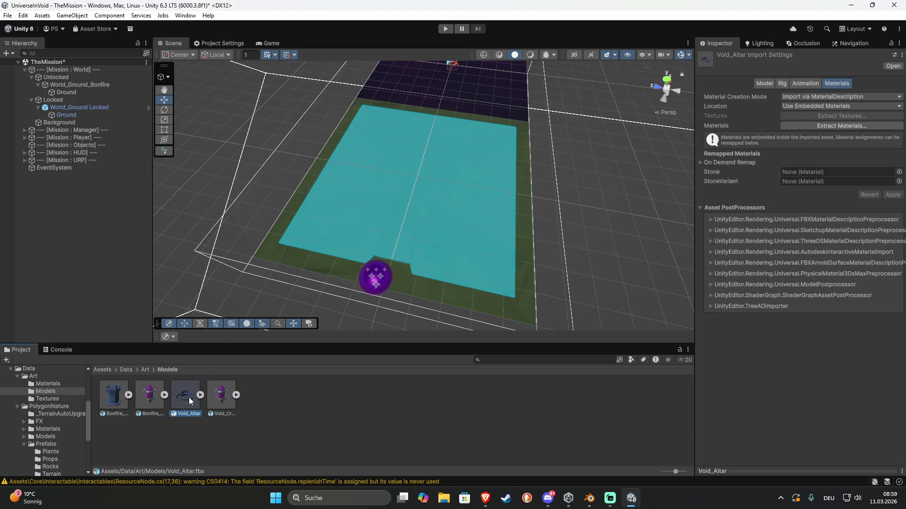
left_click(117, 392)
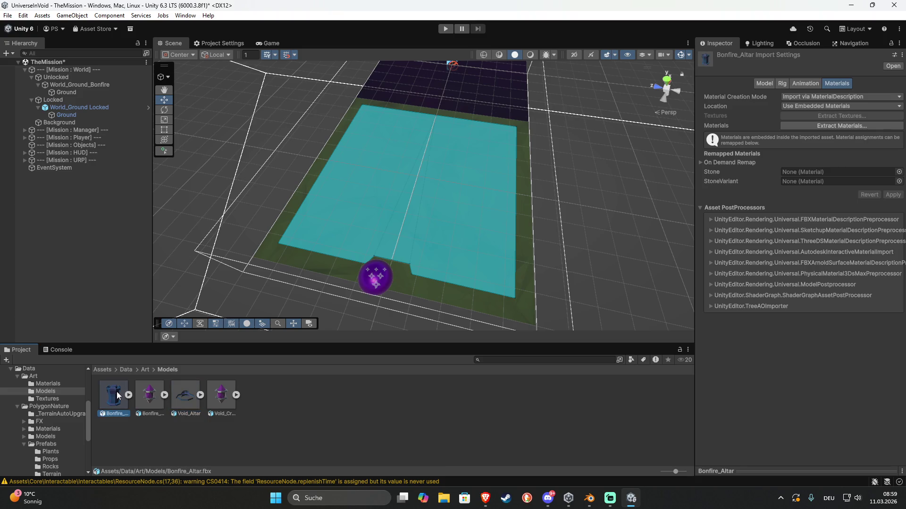
mouse_move(111, 395)
left_mouse_down()
mouse_move(262, 255)
mouse_move(302, 254)
mouse_move(414, 180)
mouse_move(106, 176)
mouse_move(75, 92)
left_mouse_up()
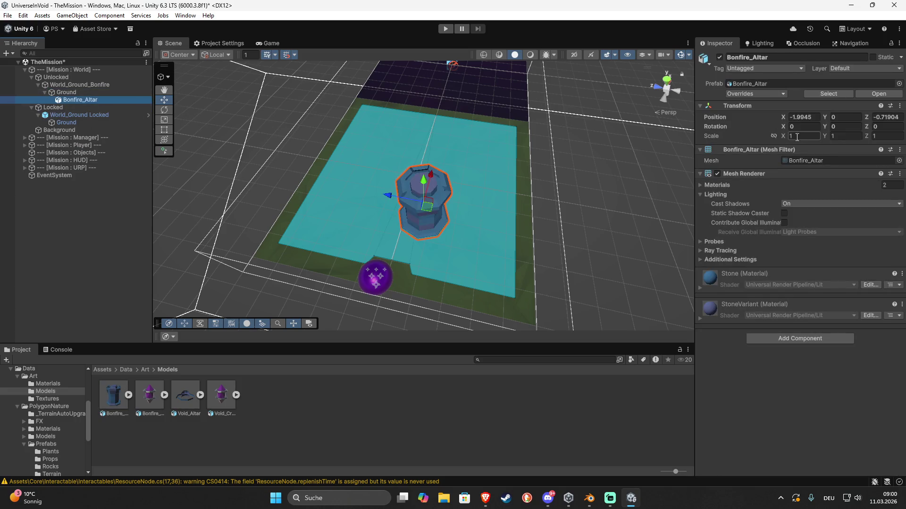
- Reset the Bonfire_Altar's transform to position 0,0,0
left_click(899, 106)
left_click(849, 116)
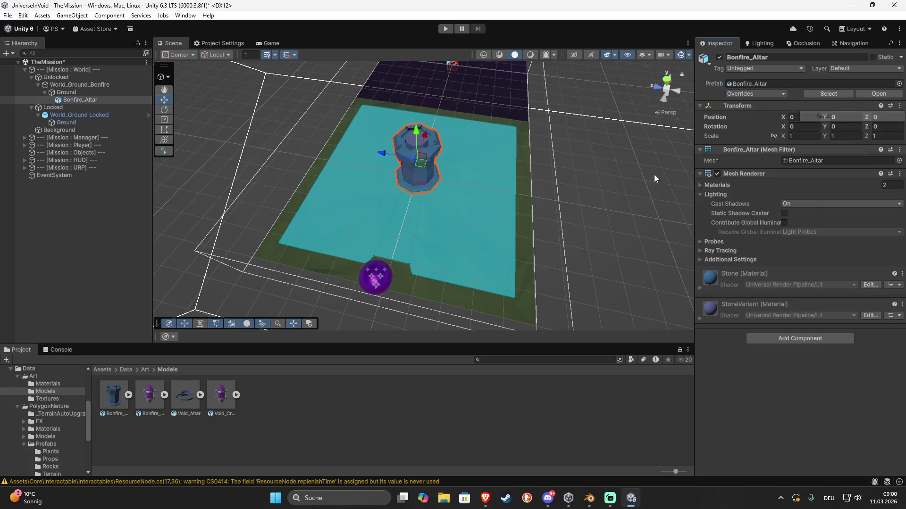
mouse_move(490, 225)
left_mouse_down()
mouse_move(283, 190)
mouse_move(506, 204)
mouse_move(419, 213)
mouse_move(306, 61)
left_mouse_up()
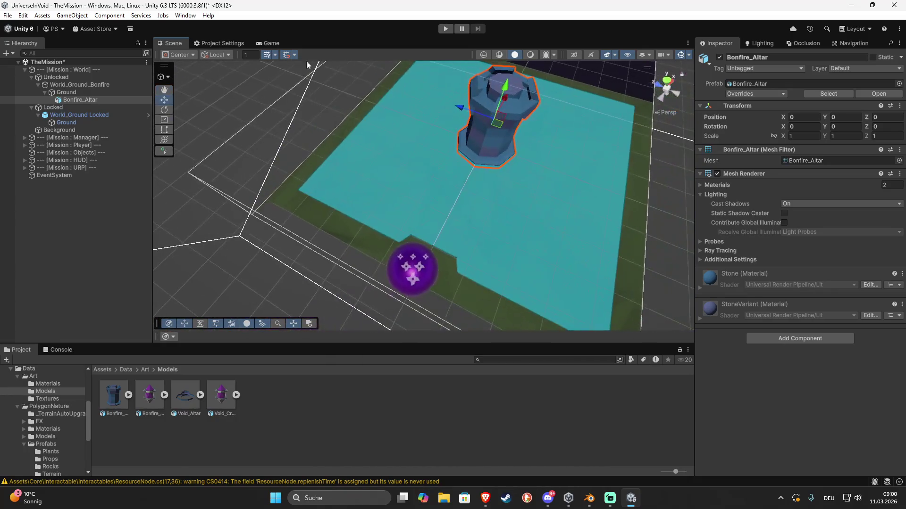
- Set the altar's Mesh Renderer Cast Shadows to Two Sided
left_click(262, 45)
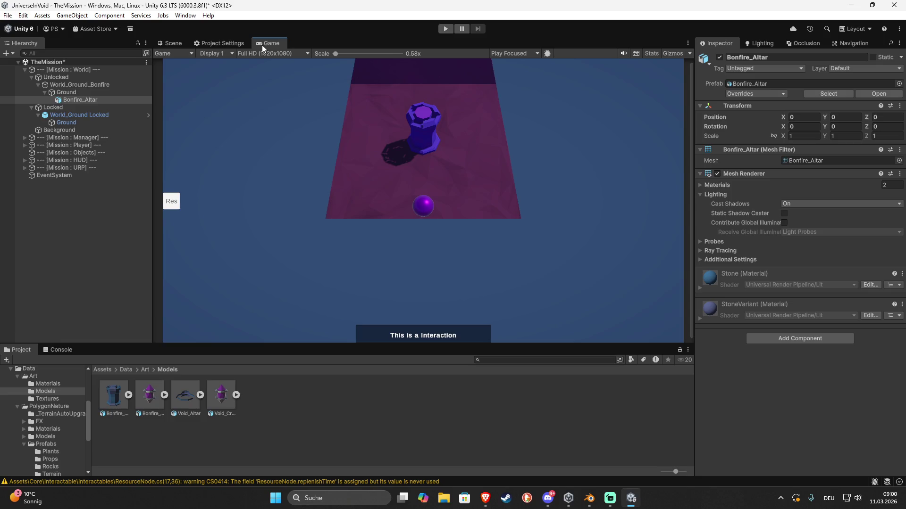
left_click(793, 204)
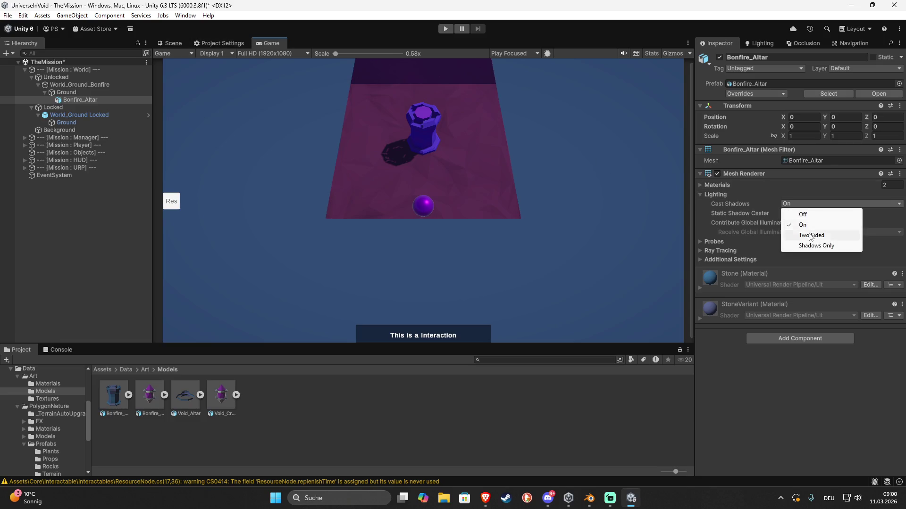
left_click(811, 236)
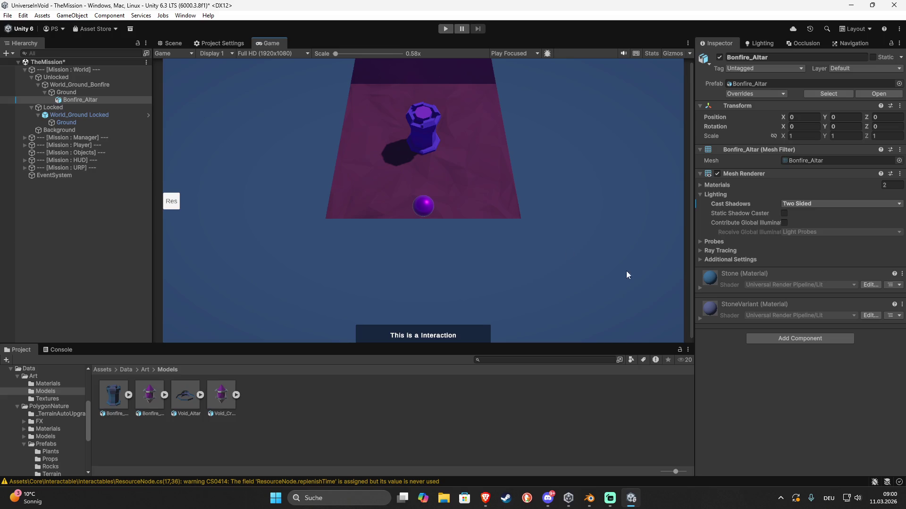
left_click(700, 289)
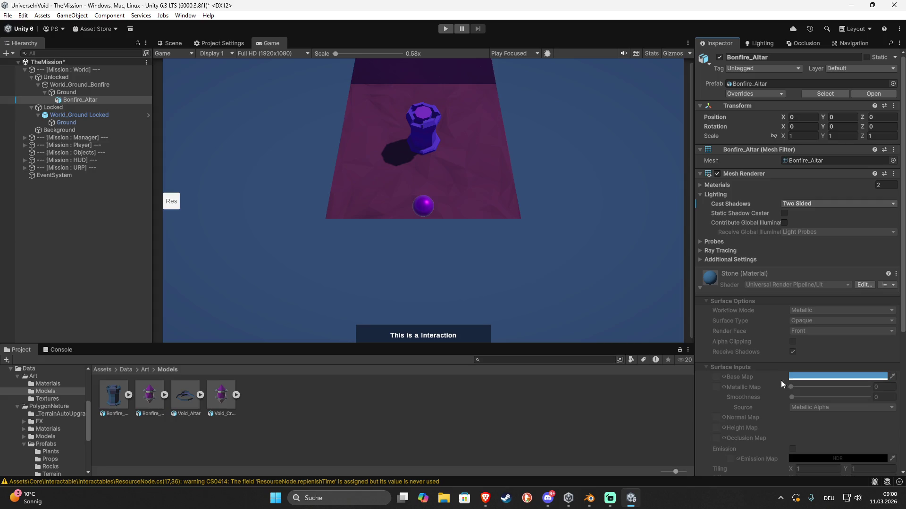
left_click(700, 286)
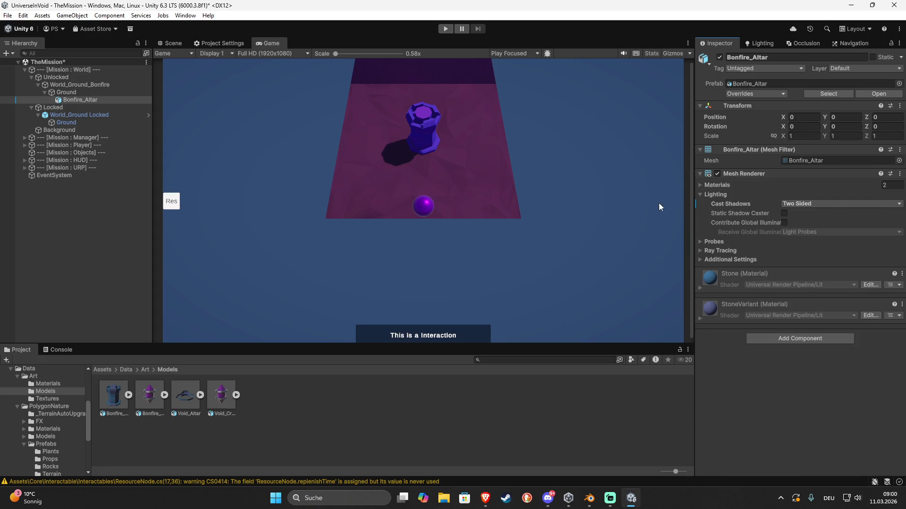
left_click(779, 341)
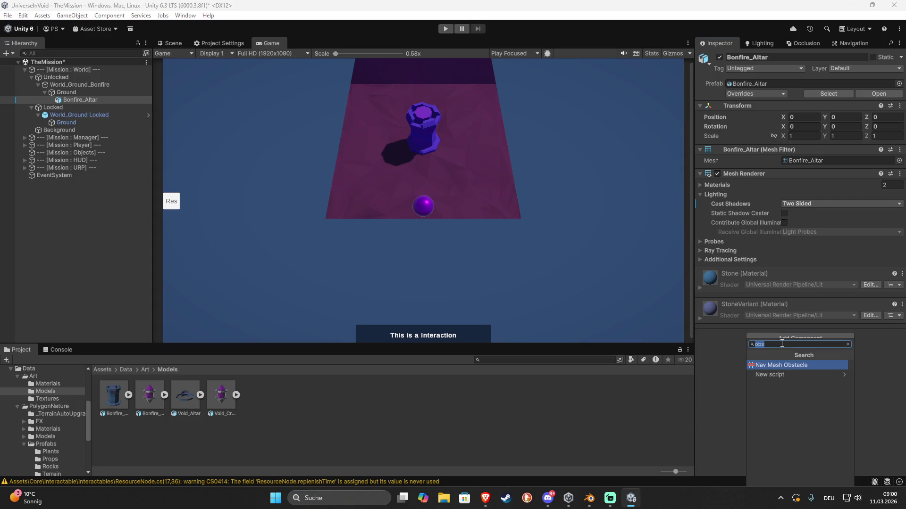
- Add a Nav Mesh Obstacle to the altar with Carve enabled
key("Return")
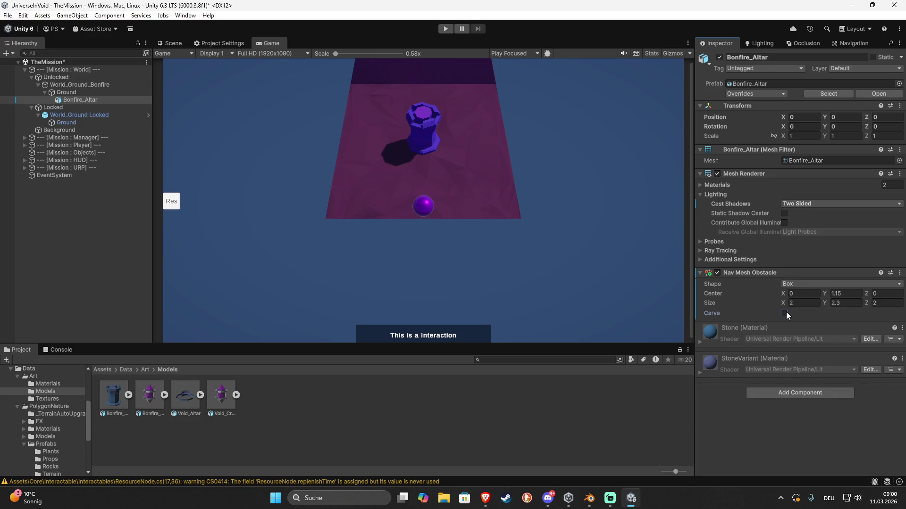
left_click(783, 313)
left_click(177, 43)
mouse_move(585, 228)
left_mouse_down()
mouse_move(575, 197)
mouse_move(196, 162)
left_mouse_up()
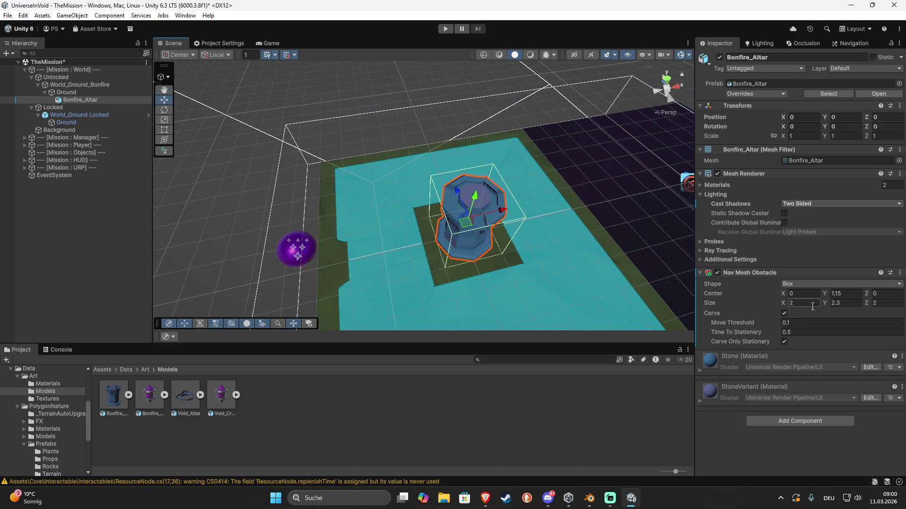
- Scale the altar uniformly to 0.8 with linked proportions and check it in Game view
left_click(803, 136)
left_click(774, 136)
type("0.8")
key("Return")
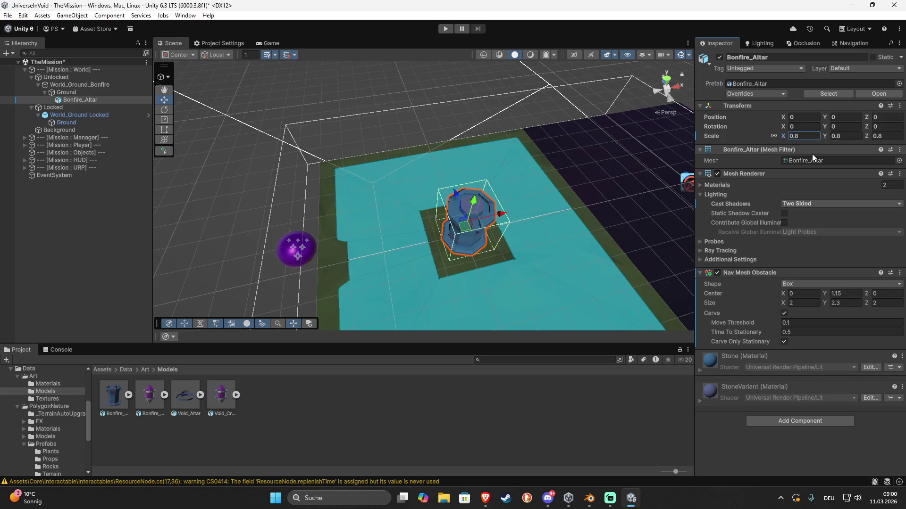
left_click(271, 44)
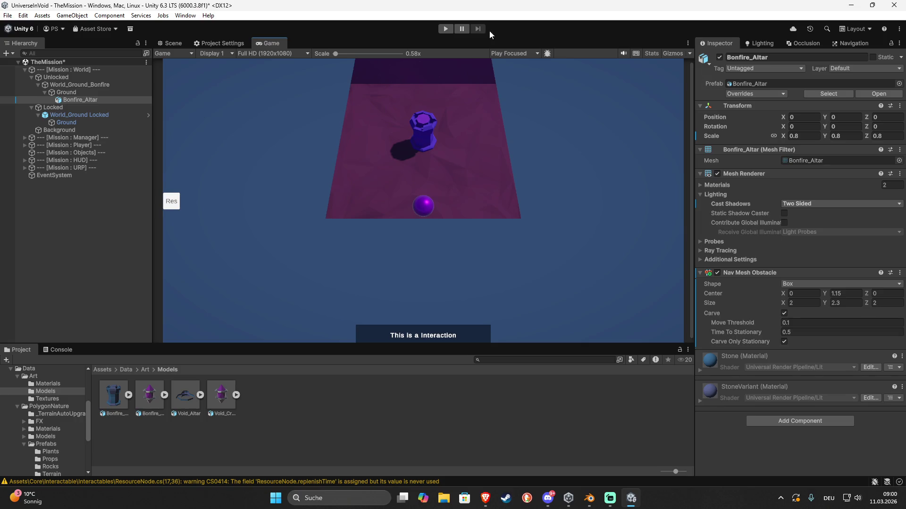
left_click(172, 43)
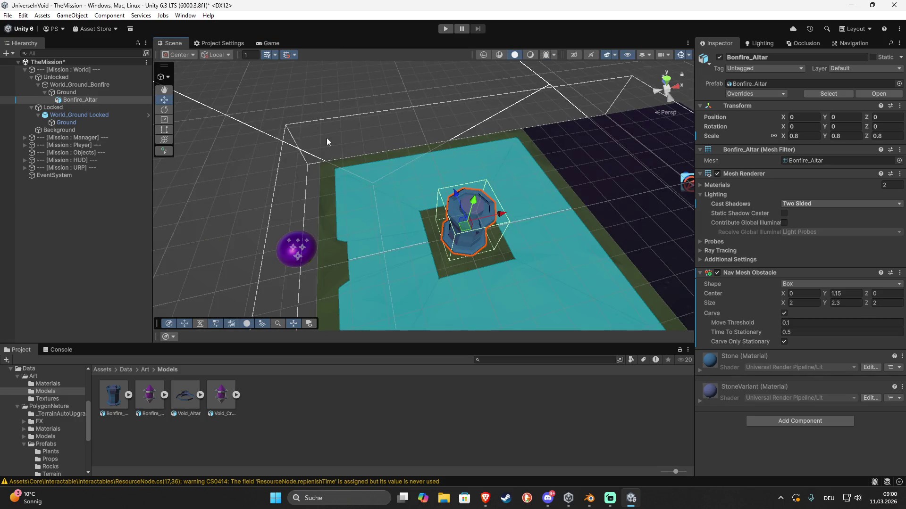
mouse_move(393, 196)
left_mouse_down()
mouse_move(196, 184)
mouse_move(646, 216)
mouse_move(315, 348)
left_mouse_up()
left_click(155, 401)
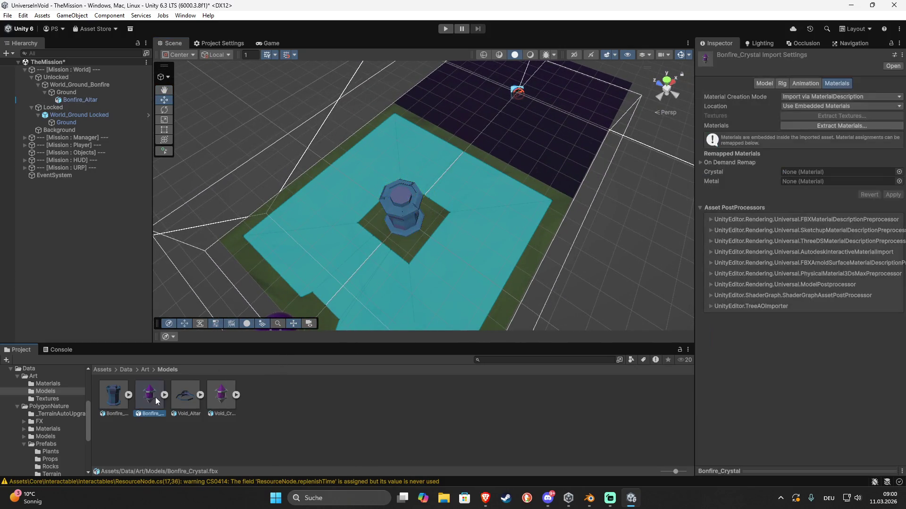
- Parent Bonfire_Crystal under Bonfire_Altar, reset it to 0,0,0, and preview in Game view
left_click(135, 246)
left_click_drag(86, 131, 71, 101)
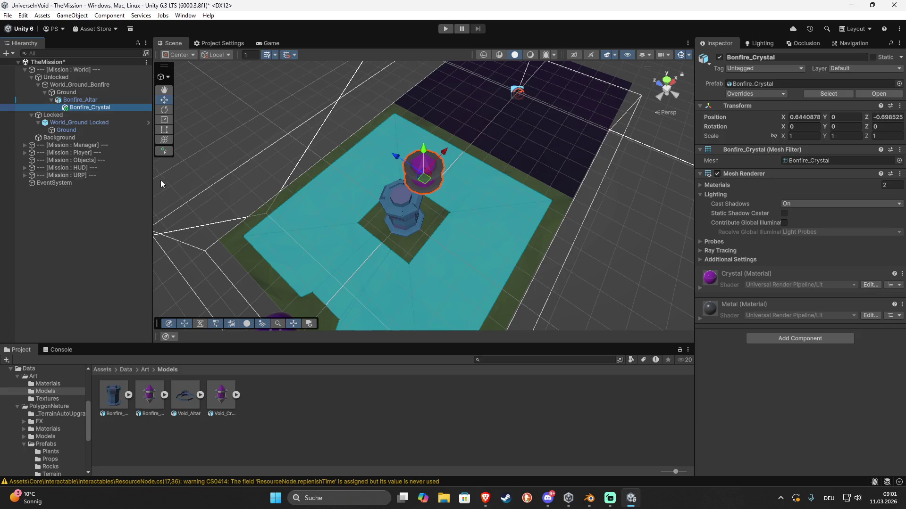
left_click(900, 106)
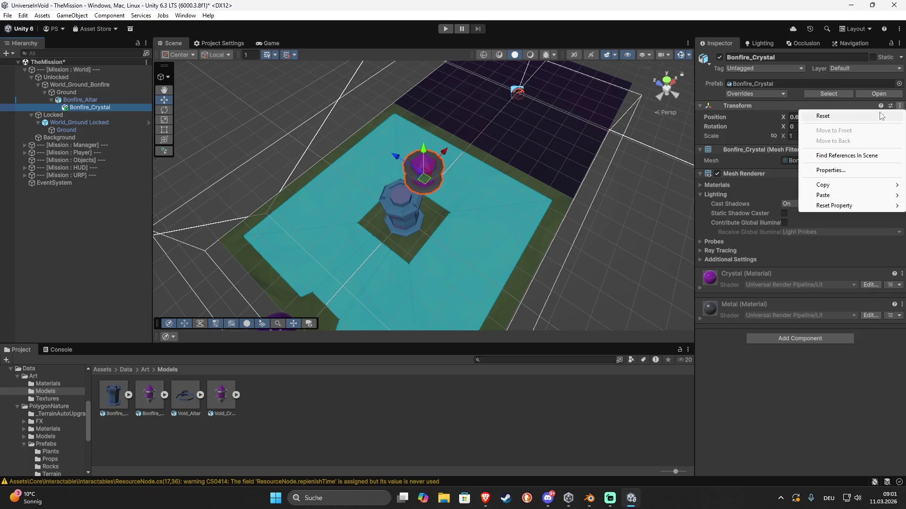
left_click(880, 116)
mouse_move(454, 226)
left_mouse_down()
mouse_move(477, 261)
mouse_move(505, 228)
mouse_move(519, 125)
mouse_move(426, 189)
mouse_move(358, 134)
left_mouse_up()
scroll(425, 189, "down", 5)
left_click(357, 134)
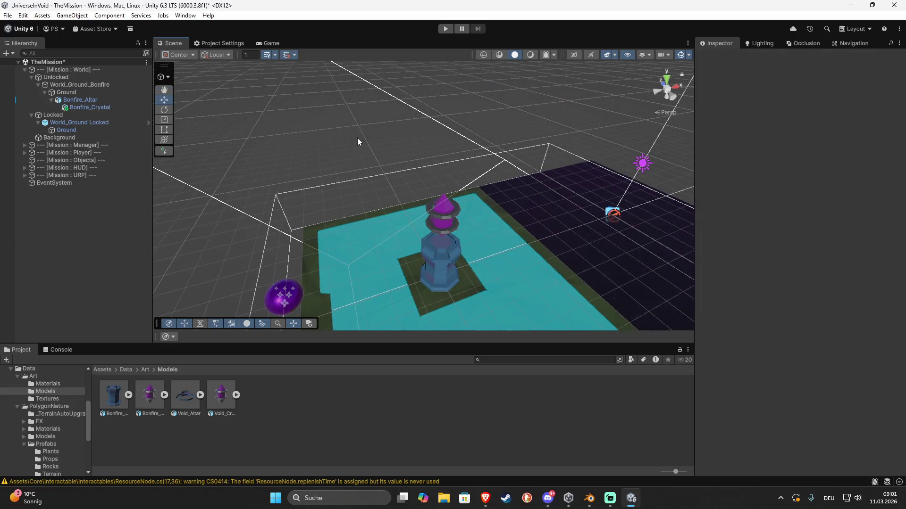
scroll(358, 138, "up", 5)
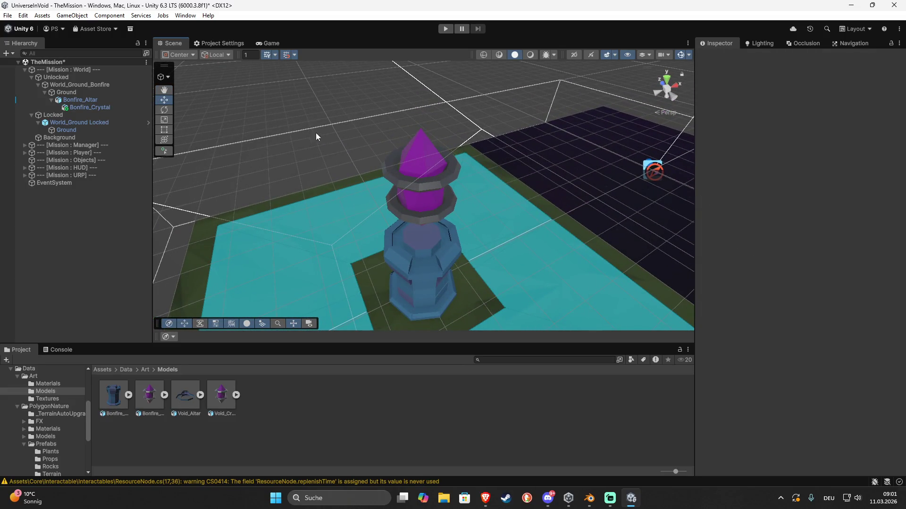
left_click(269, 44)
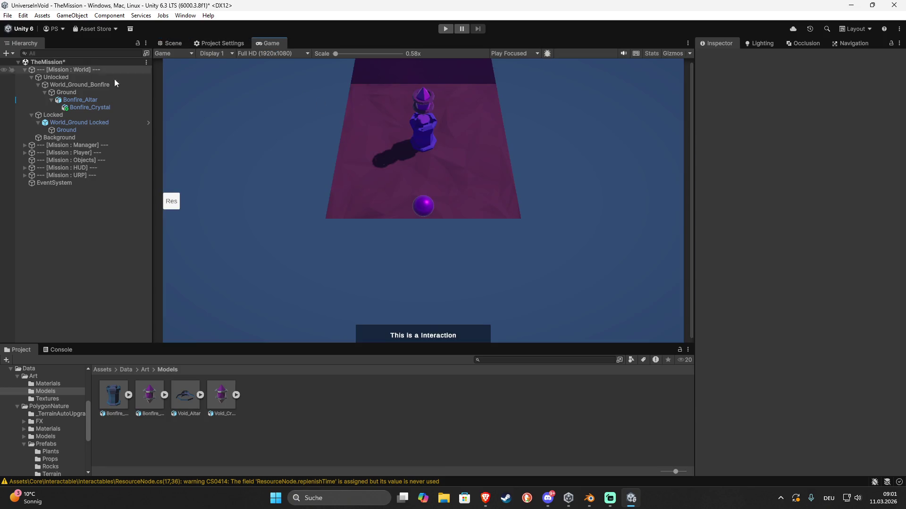
- Set Bonfire_Crystal's Mesh Renderer Cast Shadows to Two Sided
left_click(80, 108)
left_click(793, 205)
left_click(806, 235)
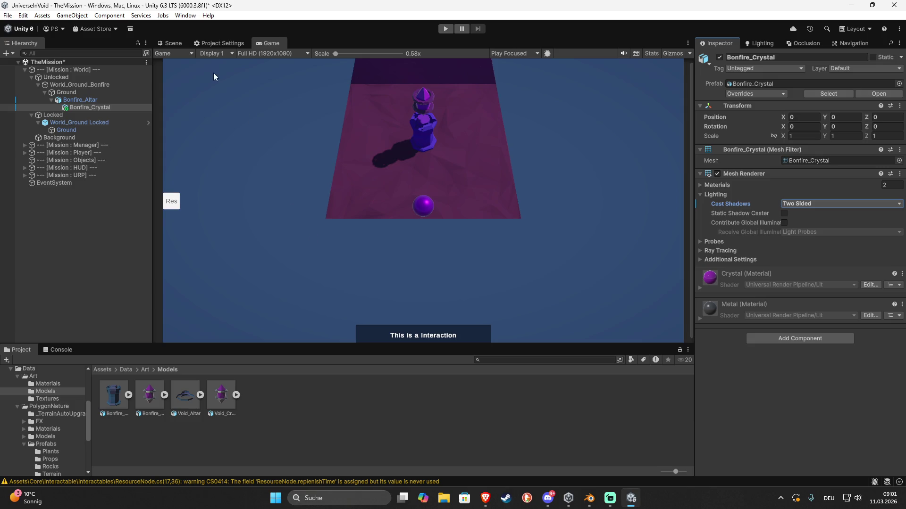
- Return to the Scene view and orbit around the crystal-topped altar
left_click(173, 43)
mouse_move(200, 64)
left_mouse_down()
mouse_move(400, 179)
mouse_move(510, 235)
mouse_move(513, 226)
left_mouse_up()
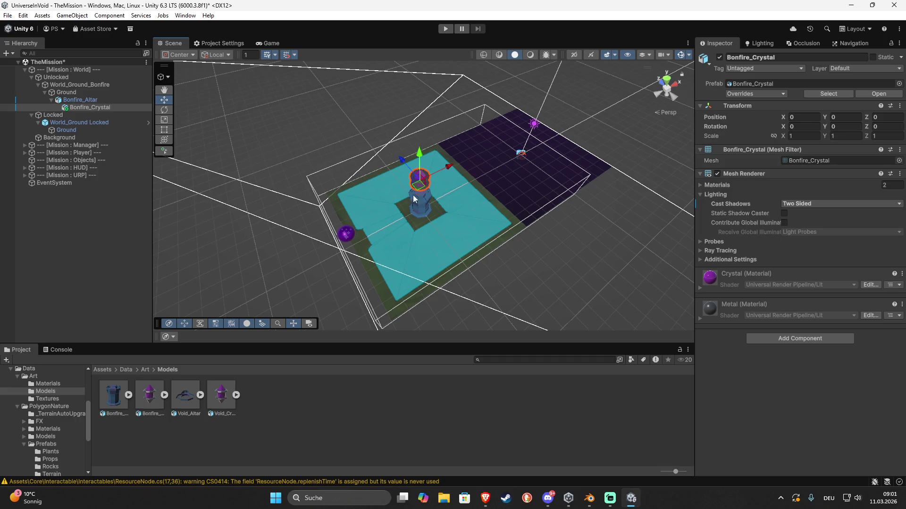
left_click(561, 262)
mouse_move(511, 262)
left_mouse_down()
mouse_move(529, 284)
mouse_move(568, 235)
mouse_move(539, 239)
mouse_move(532, 163)
left_mouse_up()
scroll(539, 239, "up", 5)
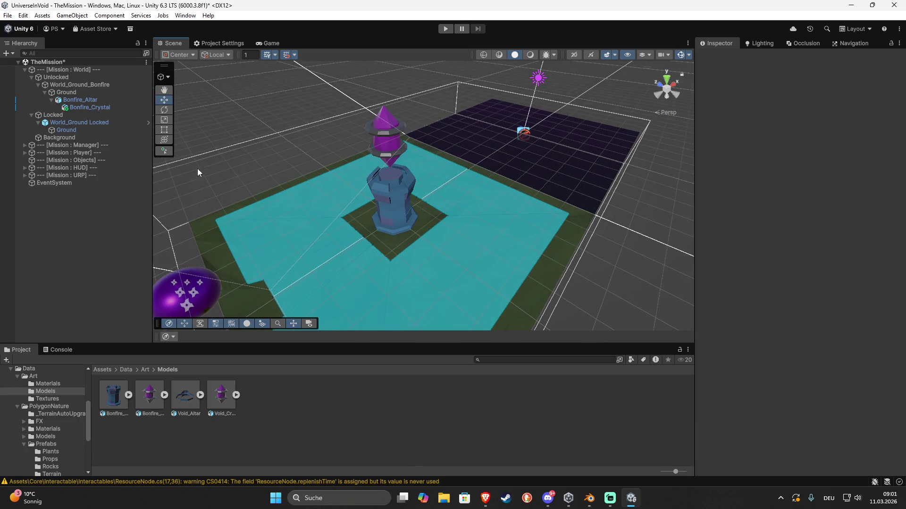
left_click(80, 99)
- Create a new script named Bonfire and attach it to Bonfire_Altar
left_click(785, 421)
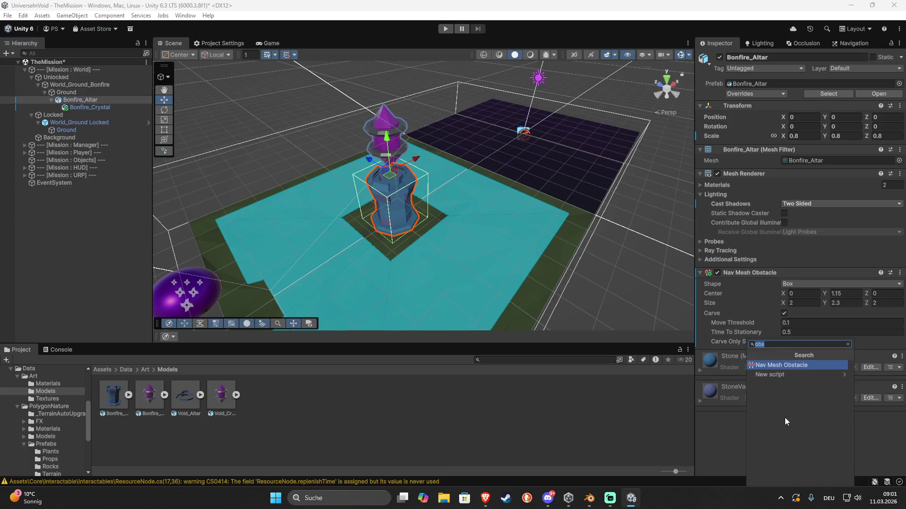
type("Bonfire")
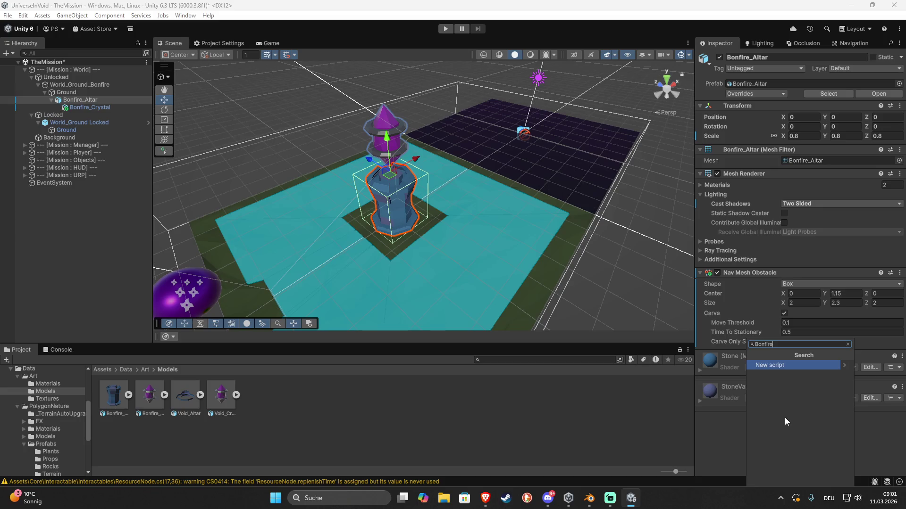
key("Return")
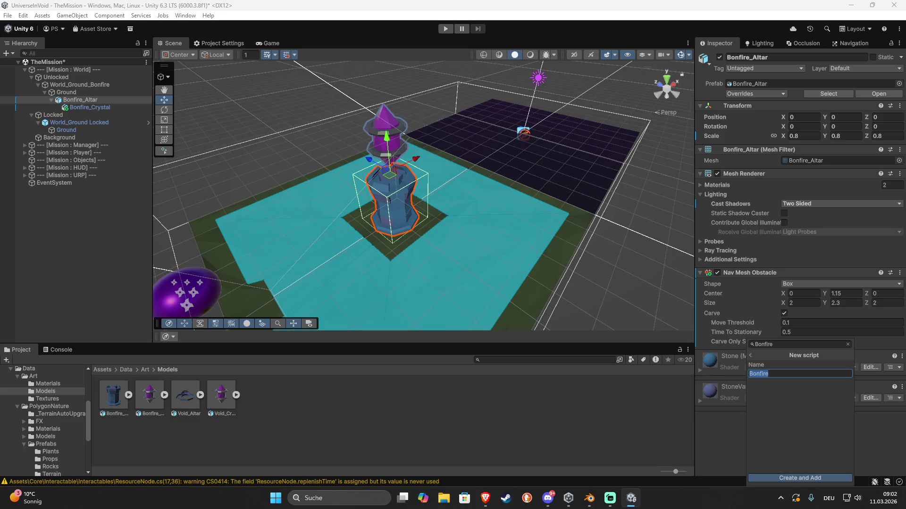
key("Return")
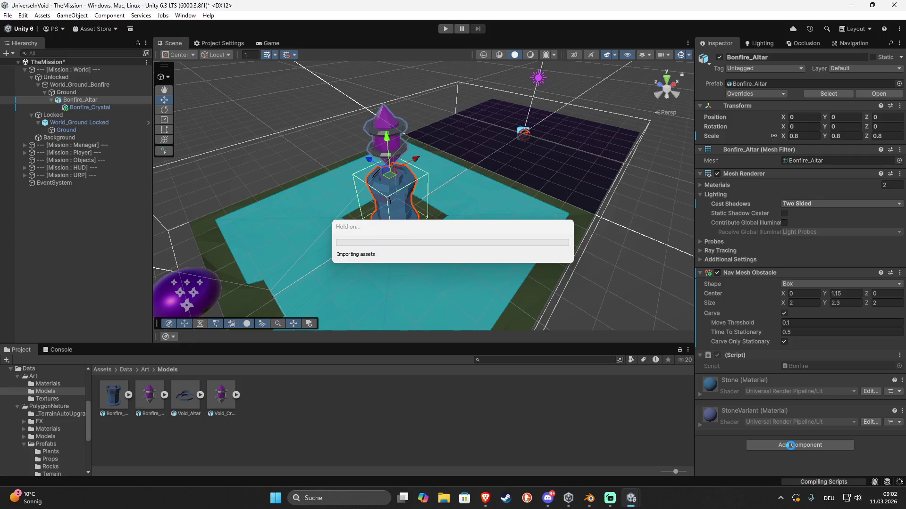
- Add a Box Collider to the altar, sized 2 × 2.3 × 2 and centred at Y 1.15
left_click(791, 445)
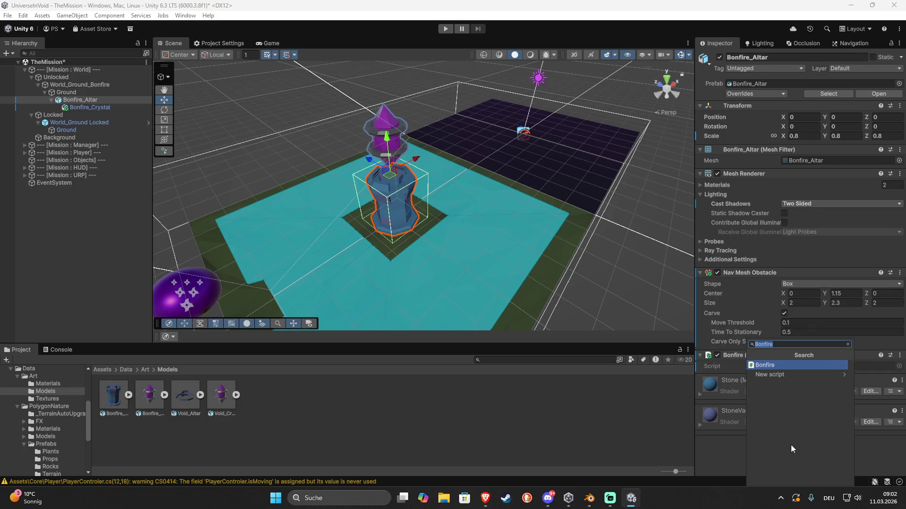
type("bo")
key("Return")
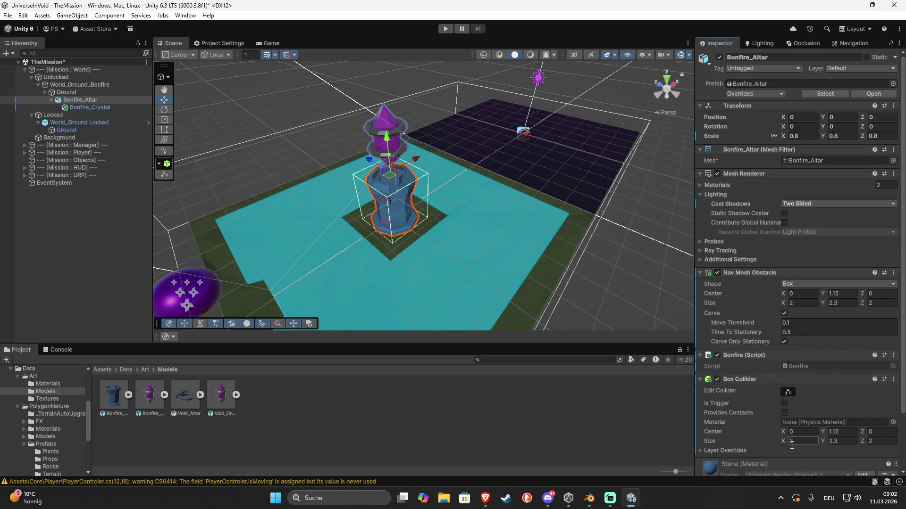
left_click_drag(460, 162, 411, 155)
key("f")
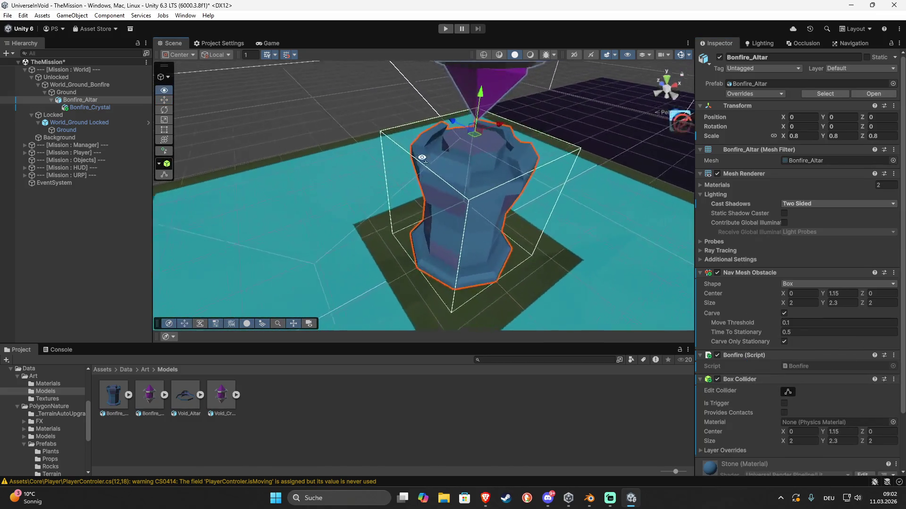
left_click(788, 393)
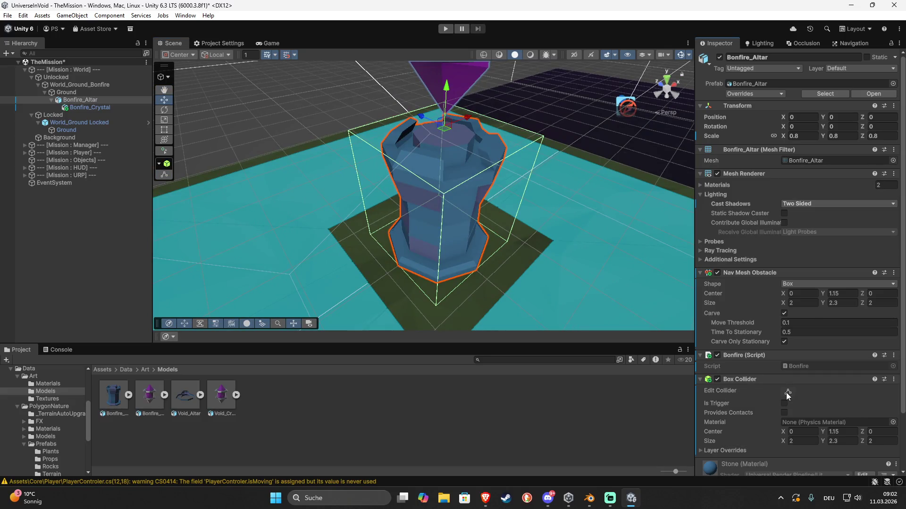
left_click(785, 395)
scroll(434, 218, "down", 5)
left_click_drag(488, 233, 442, 211)
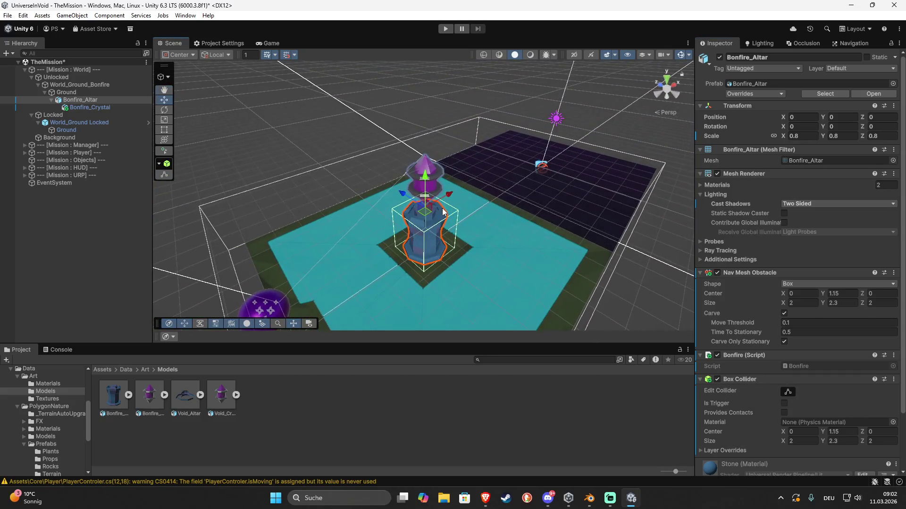
left_click(99, 109)
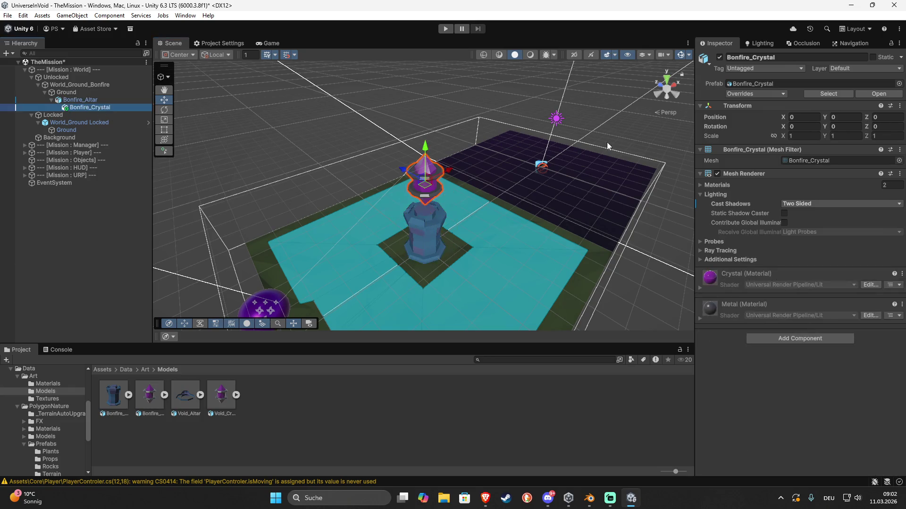
- Deactivate Bonfire_Crystal so it disappears, and save the scene
left_click(719, 57)
left_click(390, 118)
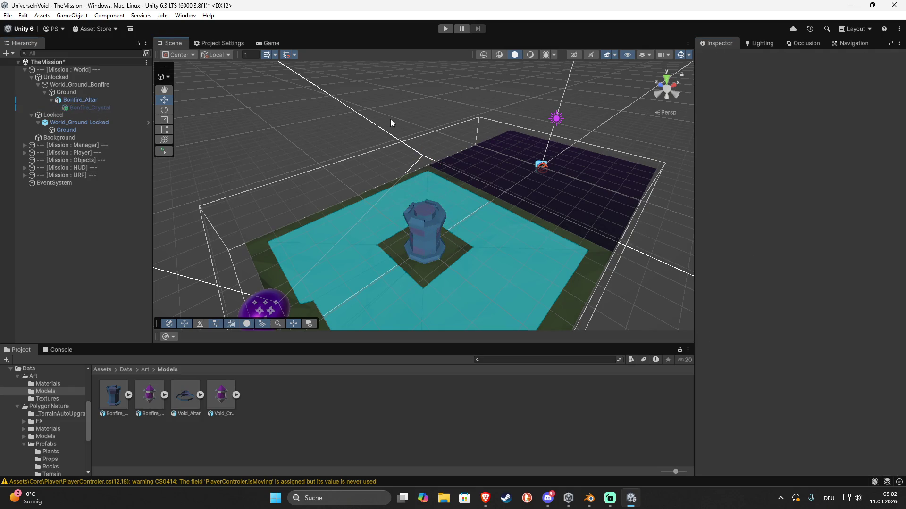
key("ctrl+s")
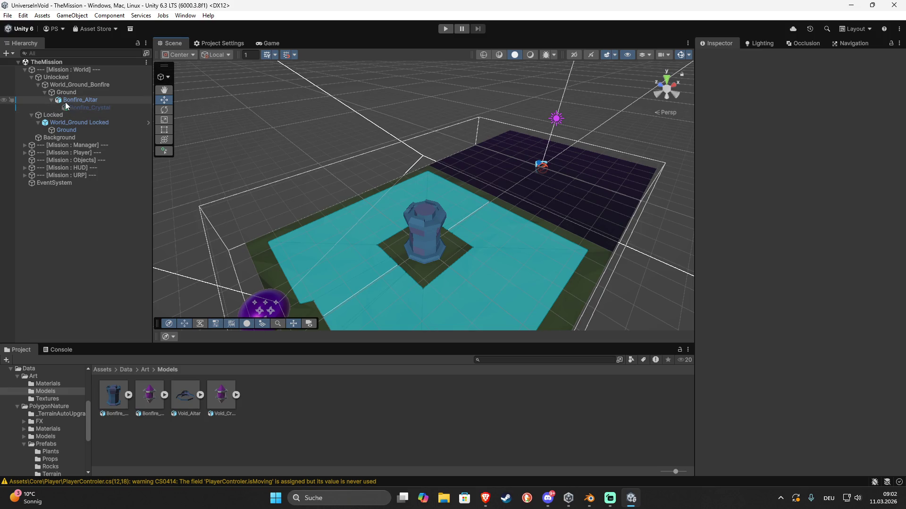
- Completely unpack the Bonfire_Altar and Bonfire_Crystal prefabs
left_click(78, 100)
left_click(79, 108, "shift")
right_click(87, 101)
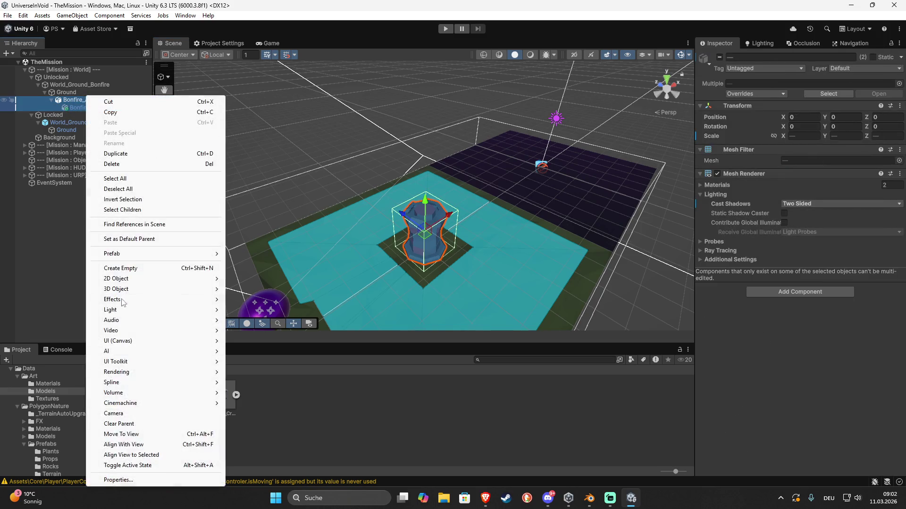
mouse_move(135, 254)
left_click(262, 304)
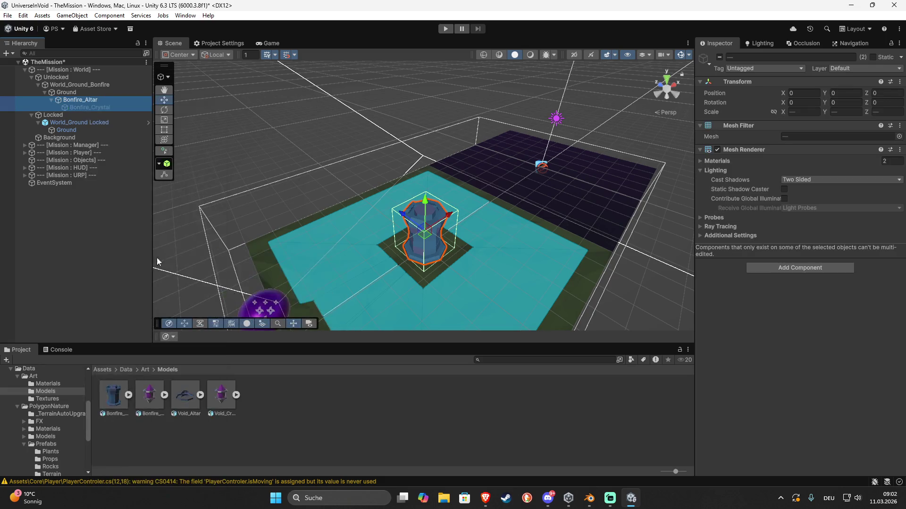
left_click(64, 201)
- Save World_Ground_Bonfire as a new prefab in the Prefabs/World/WorldTiles folder
left_click(67, 86)
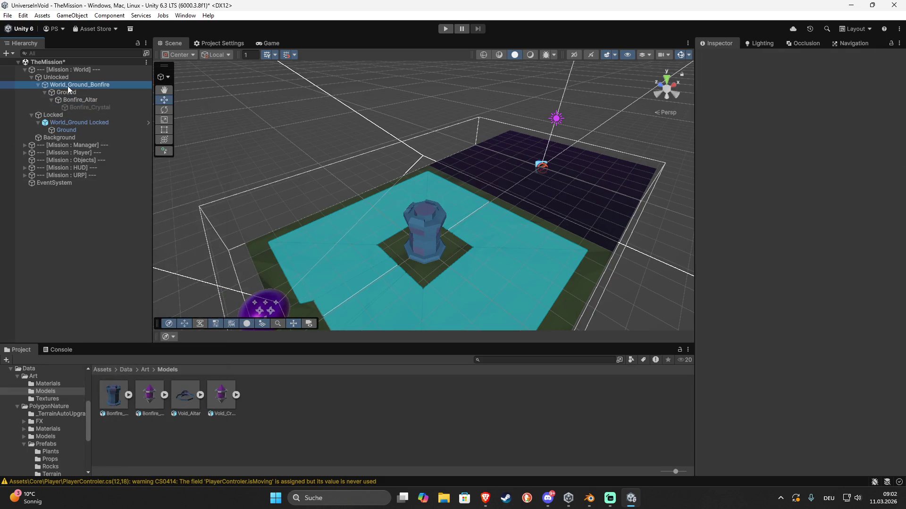
left_click(306, 135)
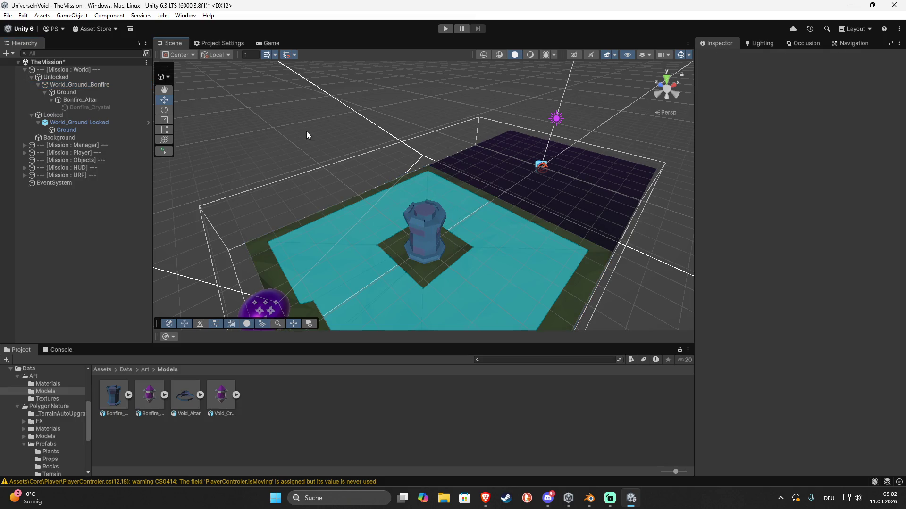
scroll(64, 441, "down", 6)
left_click(64, 442)
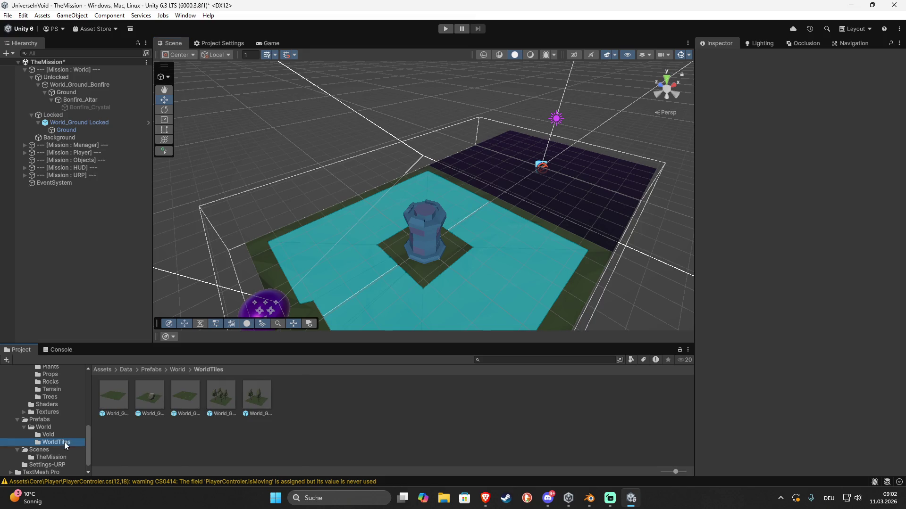
left_click(72, 86)
left_click_drag(72, 86, 315, 396)
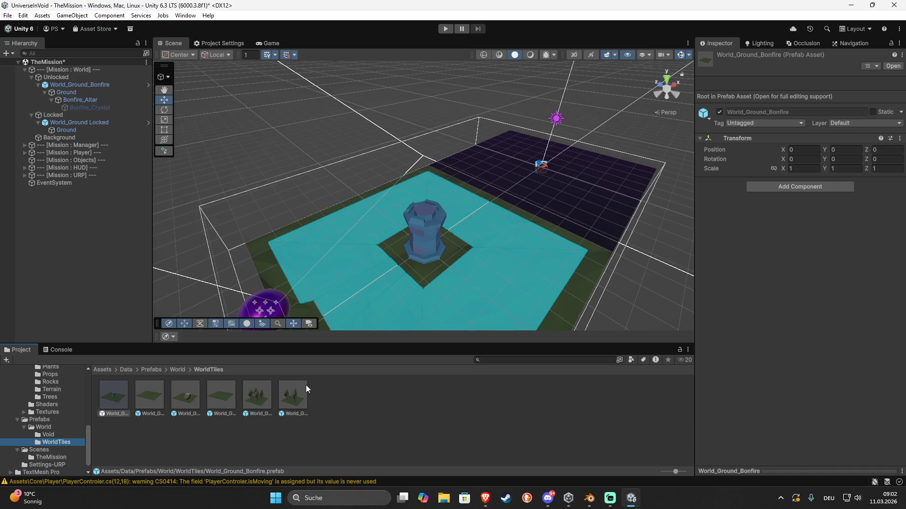
- Completely unpack the World_Ground_Bonfire tile prefab
right_click(91, 83)
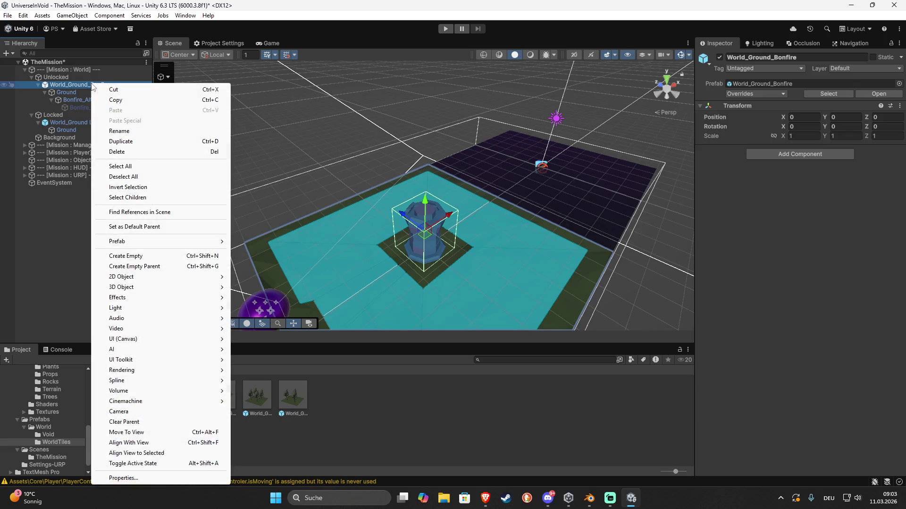
mouse_move(172, 243)
left_click(274, 329)
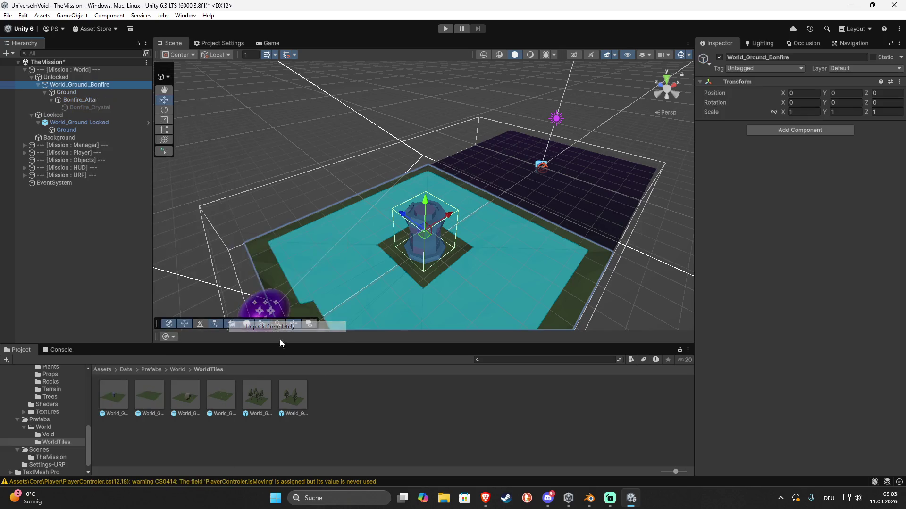
- Delete Bonfire_Altar and its crystal from the scene, then view the Game view
left_click(428, 248)
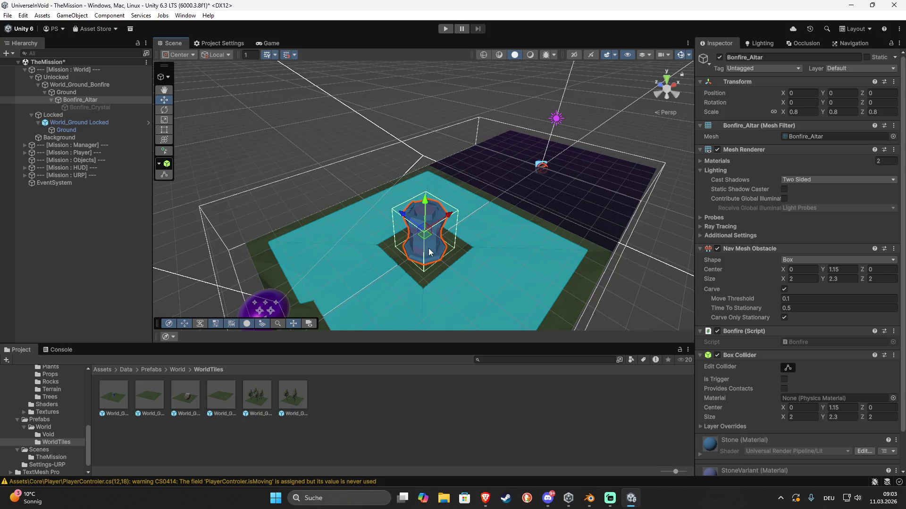
key("Delete")
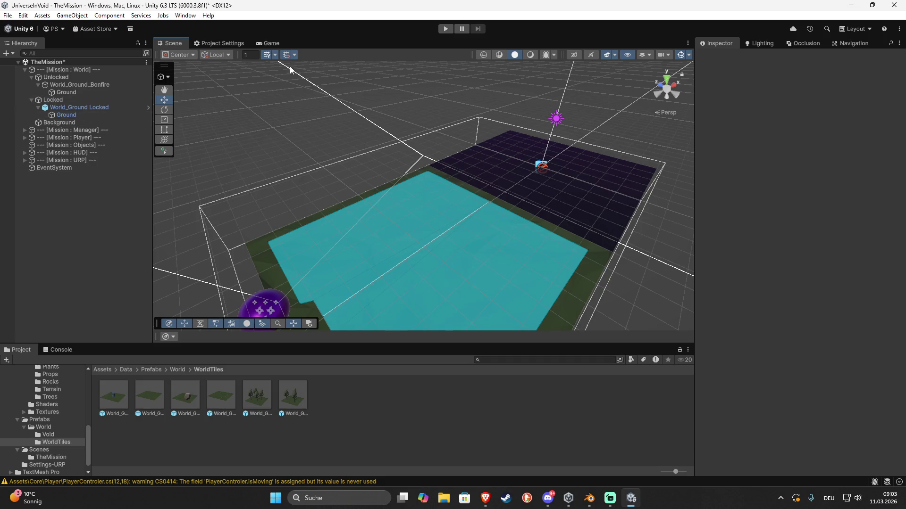
left_click(268, 45)
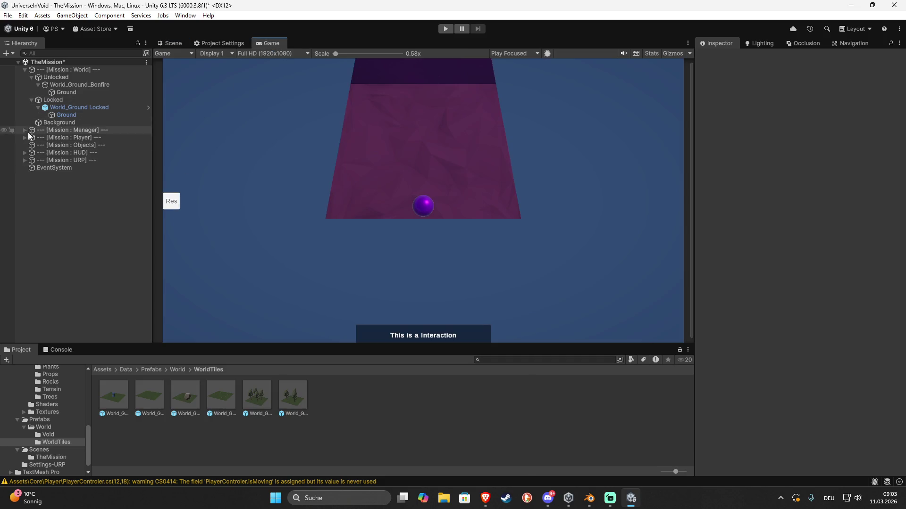
- Briefly activate the HUD Canvas's ResourcePanel to preview it, then deactivate it and return to Scene view
left_click(25, 153)
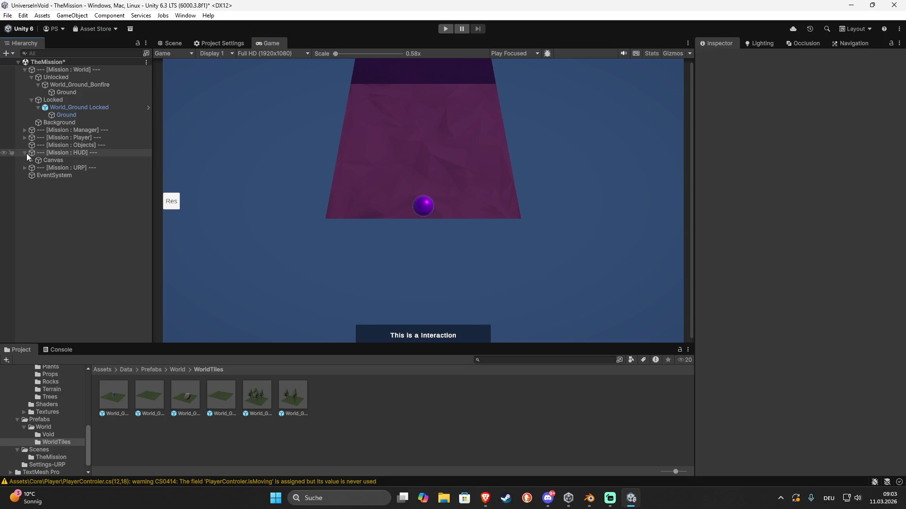
left_click(66, 168)
left_click(719, 57)
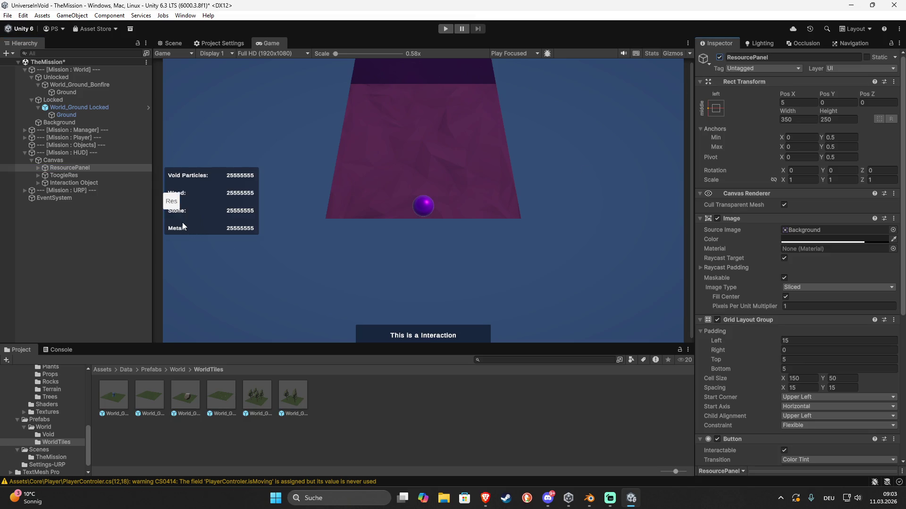
left_click(720, 57)
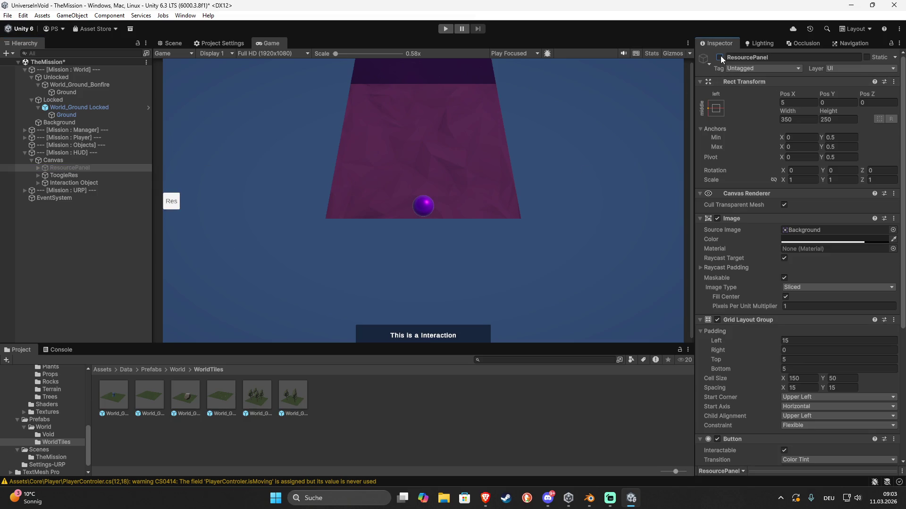
left_click(172, 43)
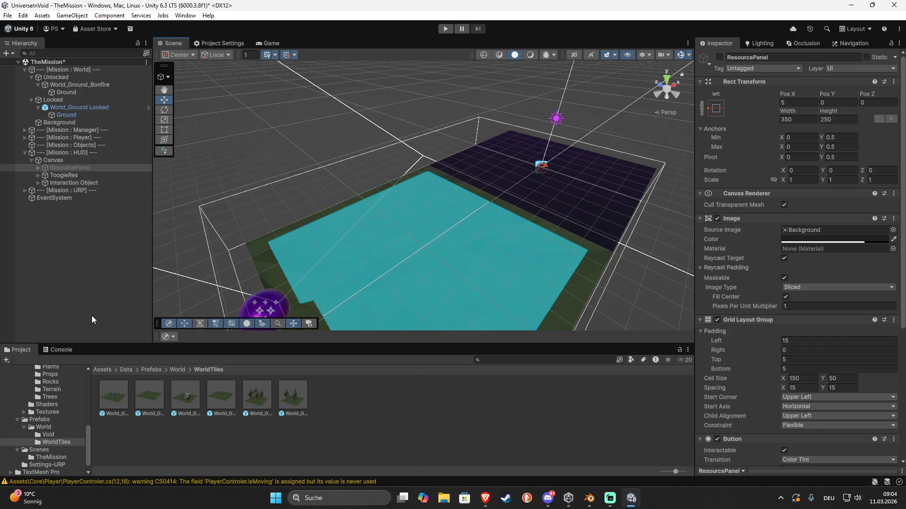
- Browse the Rocks, Props, Plants and Trees prefab folders, finishing on the Terrain prefabs
scroll(68, 395, "up", 3)
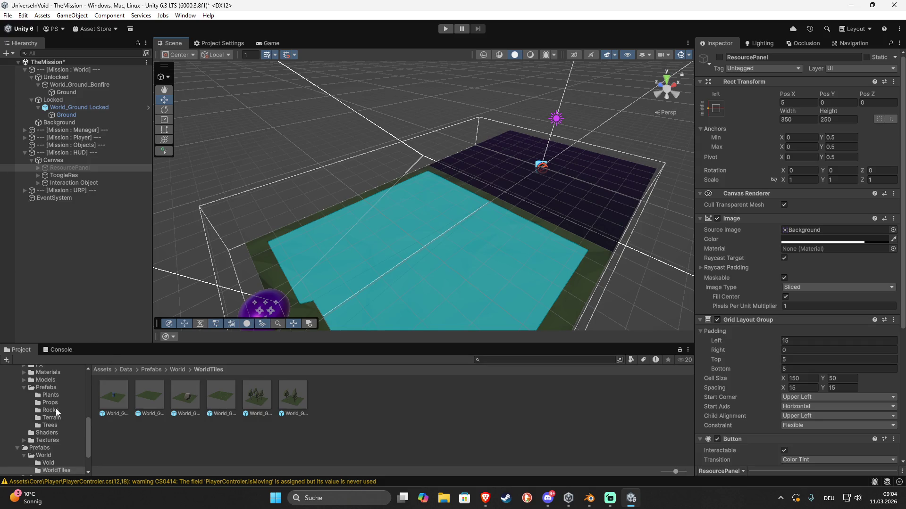
left_click(53, 410)
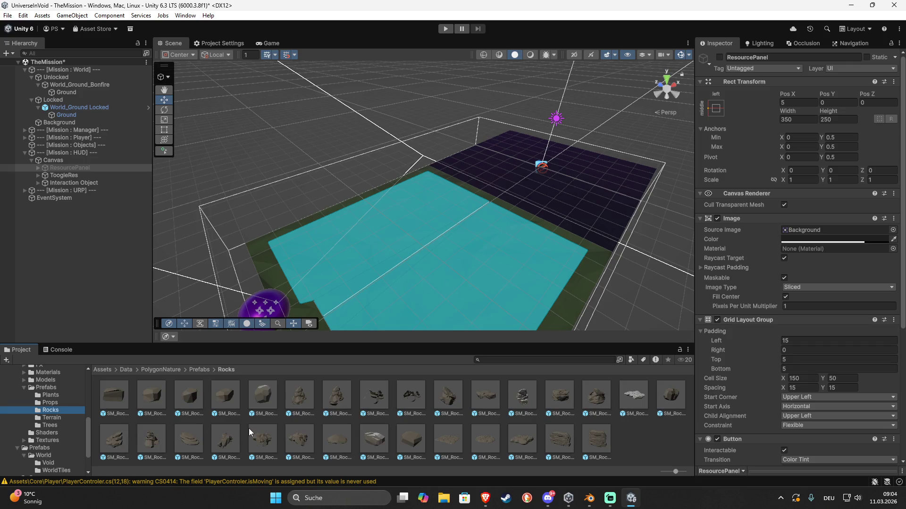
left_click(50, 403)
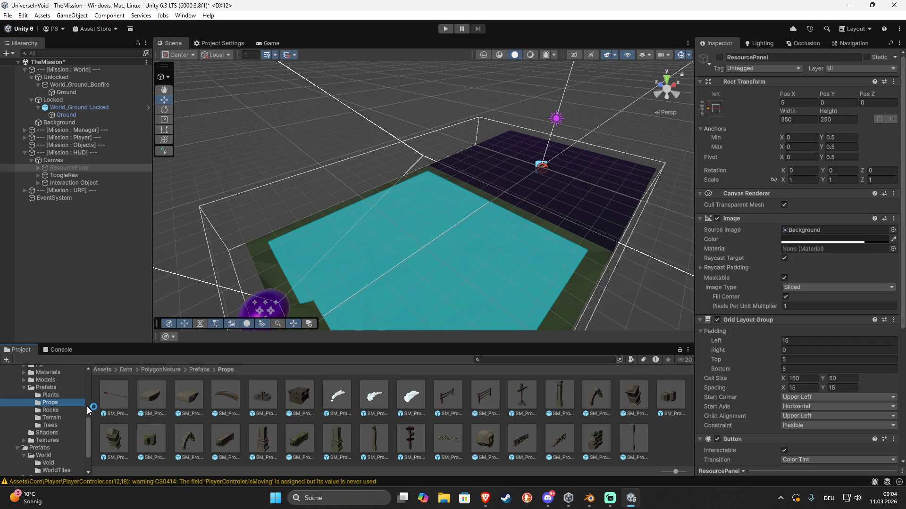
left_click(58, 396)
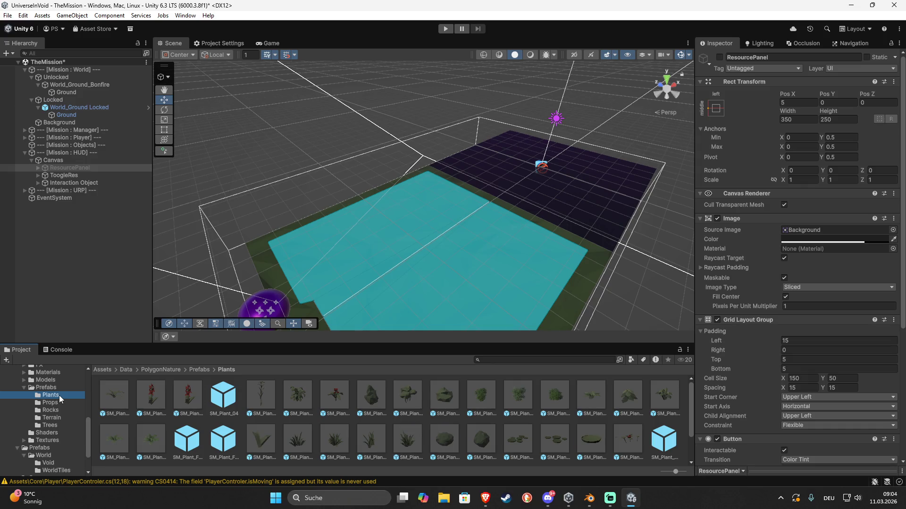
scroll(96, 409, "down", 2)
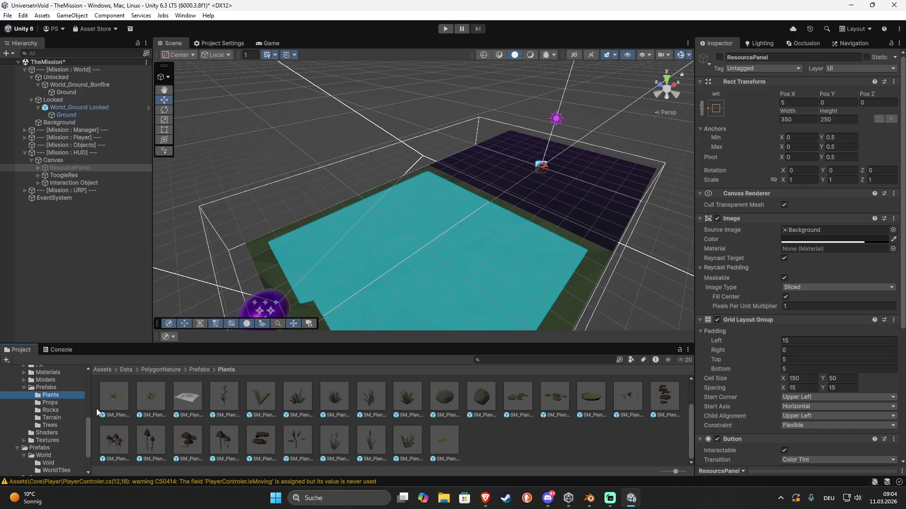
left_click(55, 421)
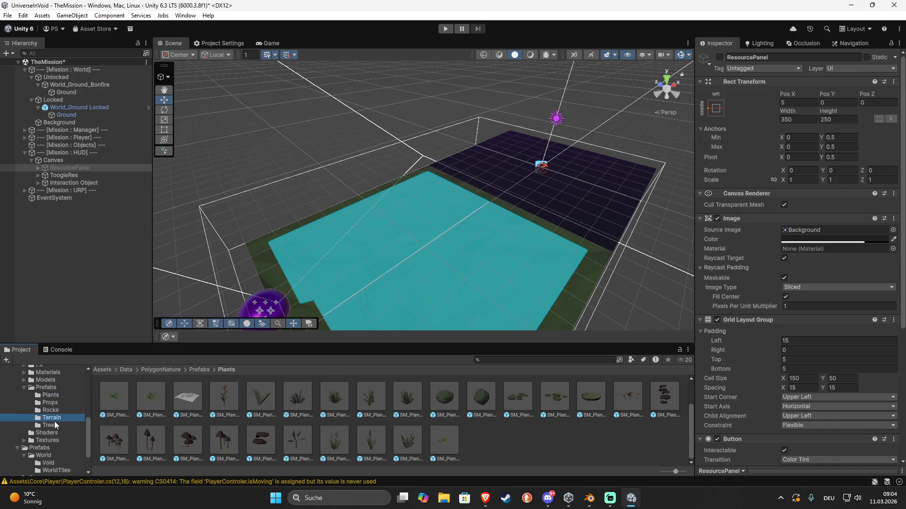
left_click(49, 427)
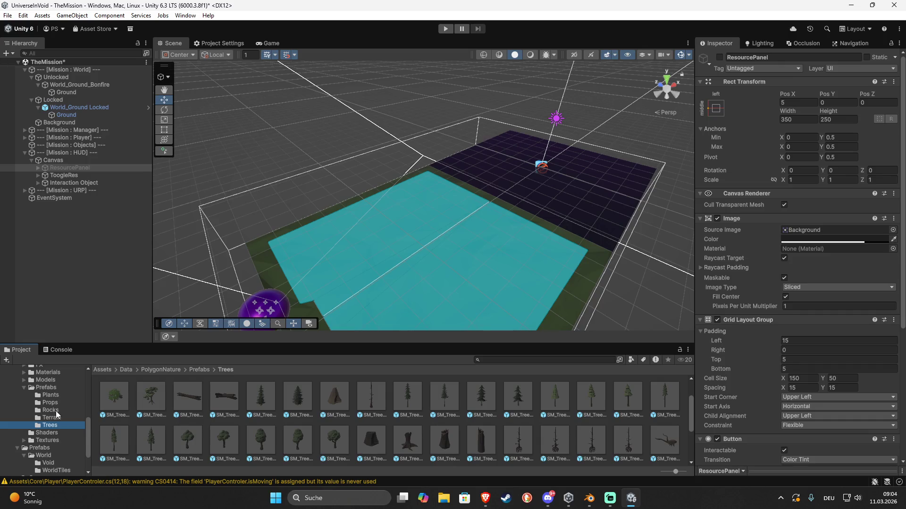
scroll(157, 431, "up", 2)
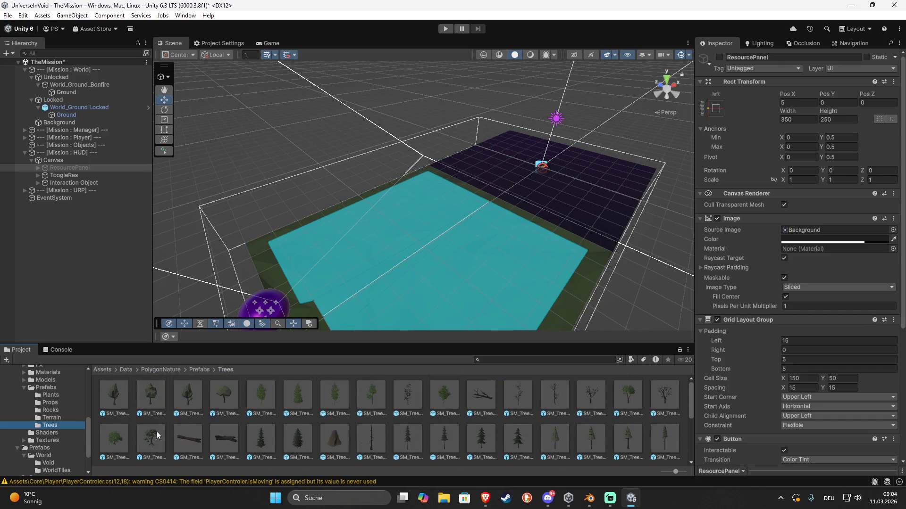
left_click(73, 421)
scroll(245, 435, "down", 2)
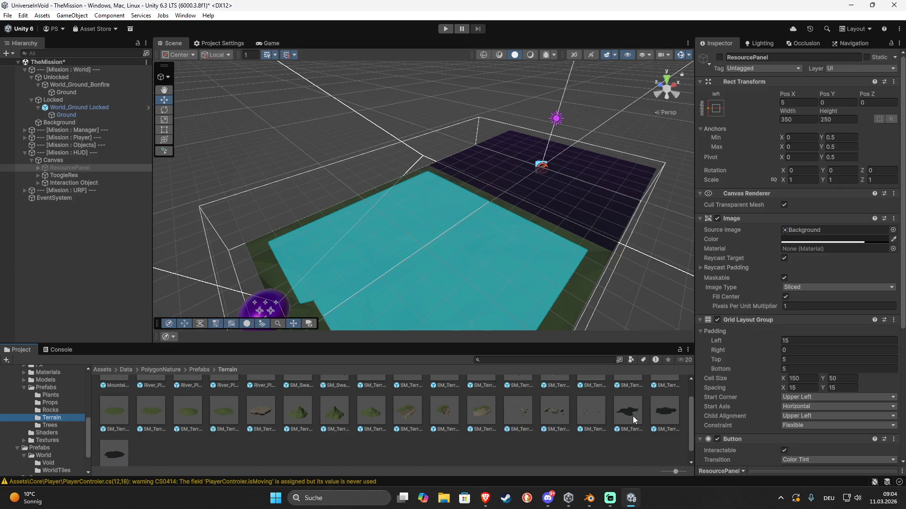
- Place SM_Terrain_Swamp_Growth_01 in the scene and give it a carving Nav Mesh Obstacle
left_click(632, 416)
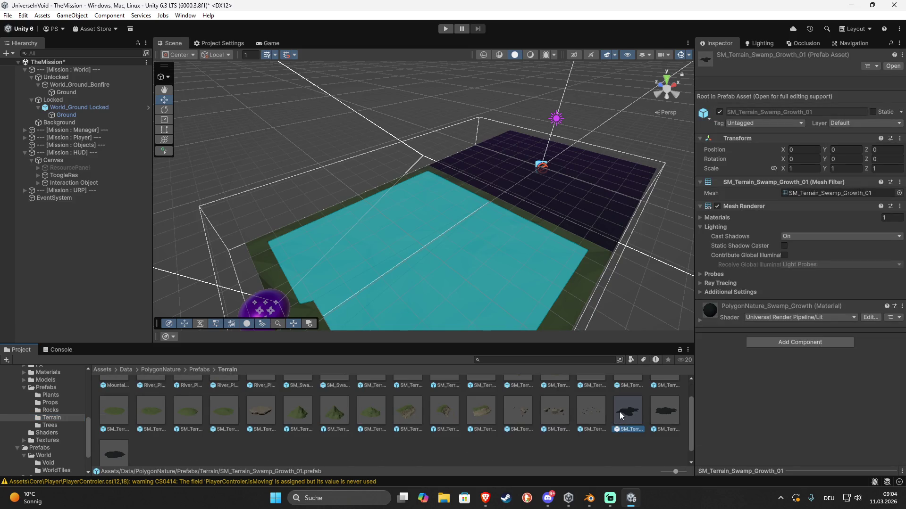
left_click_drag(620, 412, 435, 265)
left_click(790, 309)
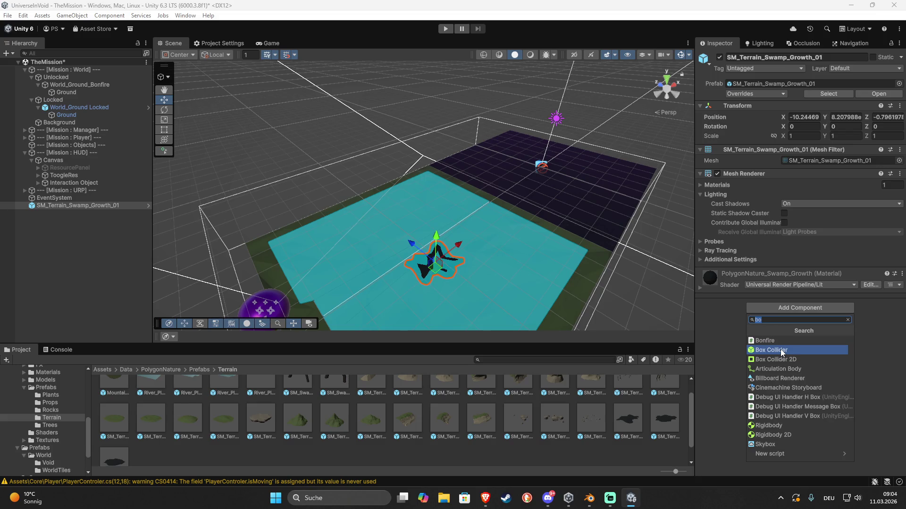
type("obs")
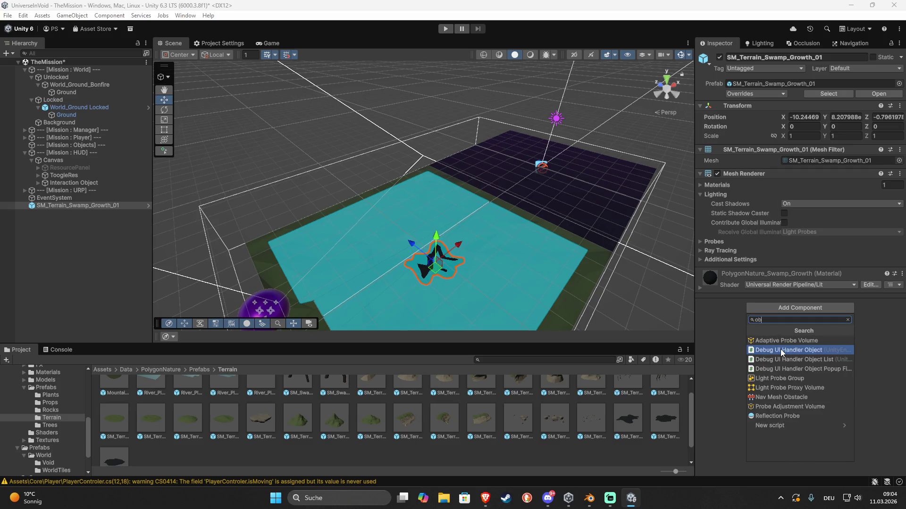
left_click(788, 340)
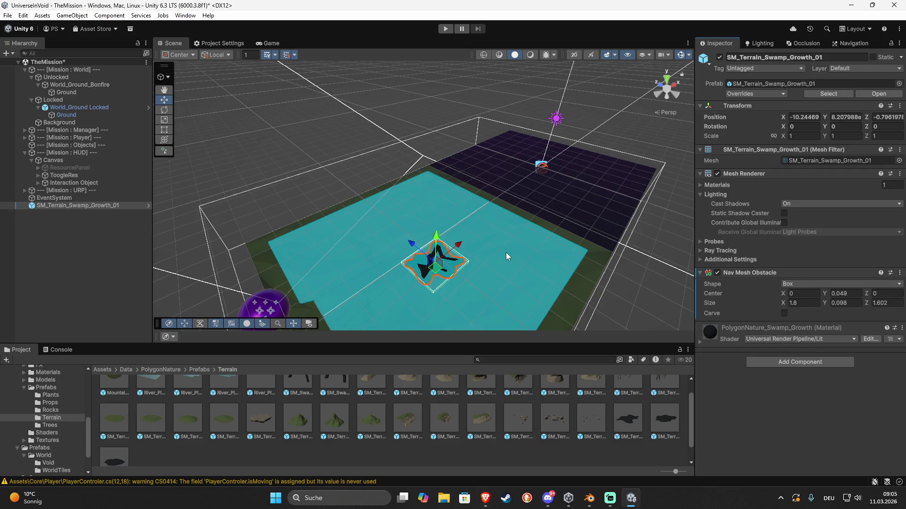
left_click(784, 314)
- Set the swamp patch obstacle's Size X and Z to 1.2
scroll(473, 261, "up", 10)
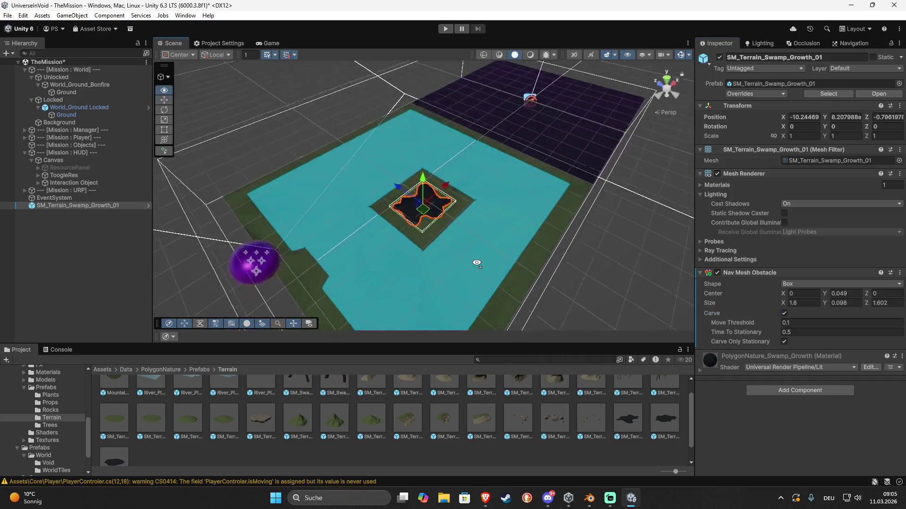
scroll(474, 263, "down", 10)
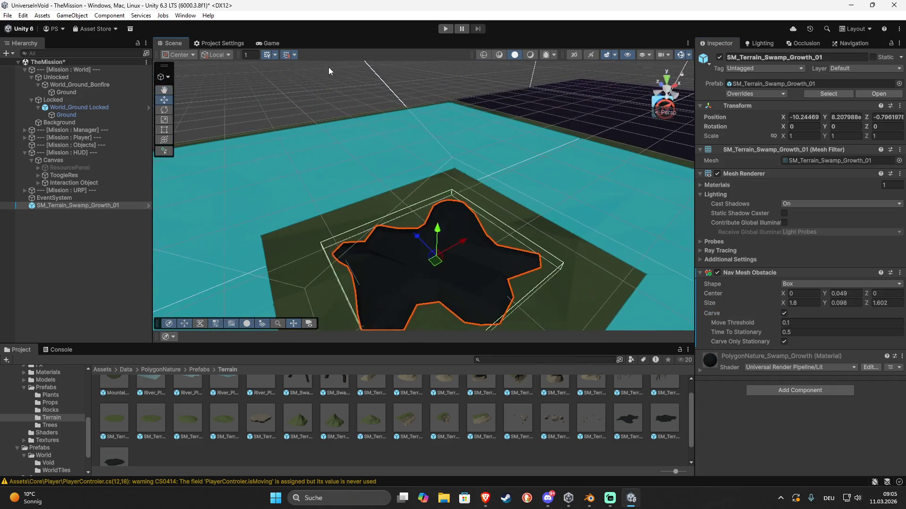
left_click(402, 200)
mouse_move(402, 200)
left_mouse_down()
mouse_move(513, 217)
mouse_move(457, 208)
mouse_move(374, 213)
mouse_move(489, 236)
left_mouse_up()
left_click(457, 217)
left_click(799, 304)
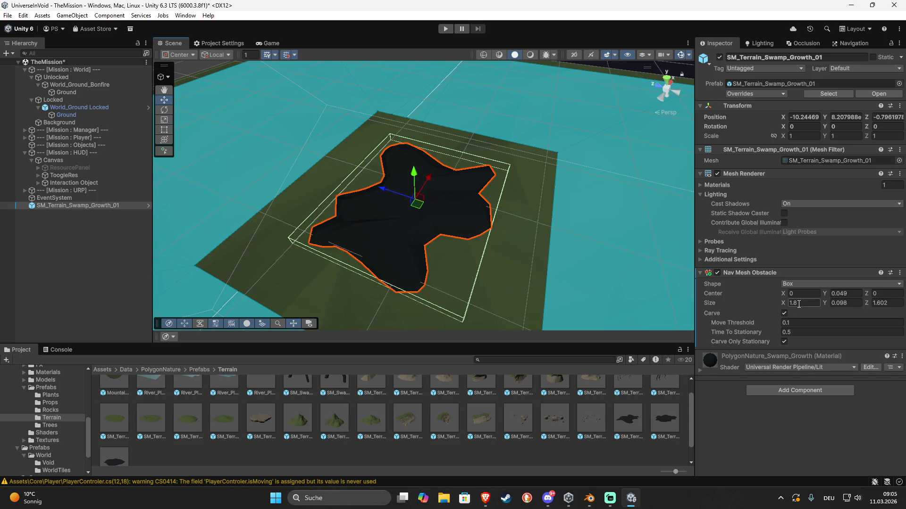
key("Return")
left_click(800, 306)
type("1.2")
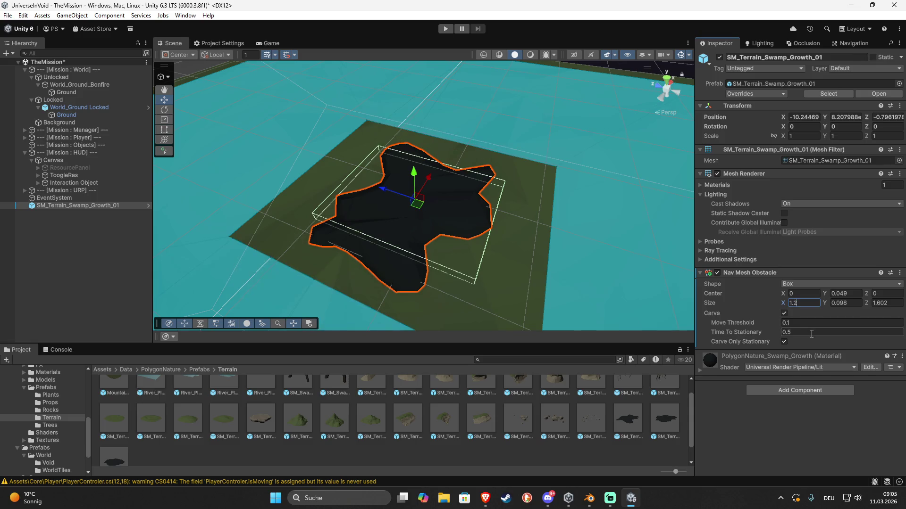
left_click(881, 305)
left_click(890, 305)
type("2")
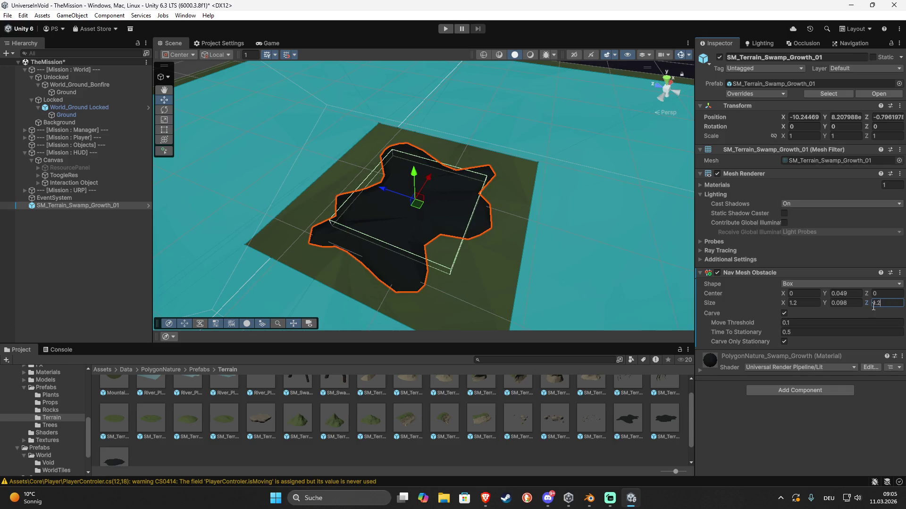
left_click(783, 420)
scroll(400, 253, "down", 5)
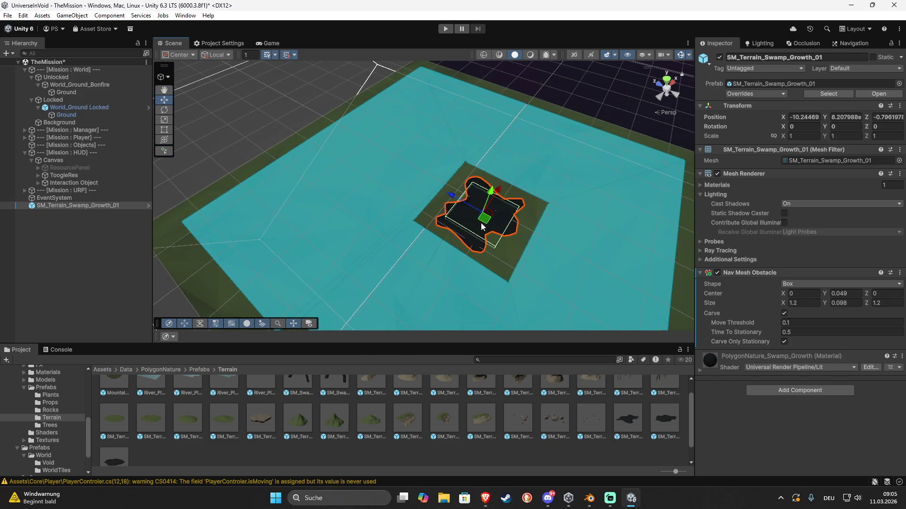
- Shift the first patch left and add SM_Terrain_Swamp_Growth_02 with a carving Nav Mesh Obstacle
mouse_move(486, 224)
left_mouse_down()
mouse_move(352, 243)
mouse_move(329, 221)
left_mouse_up()
mouse_move(662, 425)
left_mouse_down()
mouse_move(558, 251)
mouse_move(566, 198)
left_mouse_up()
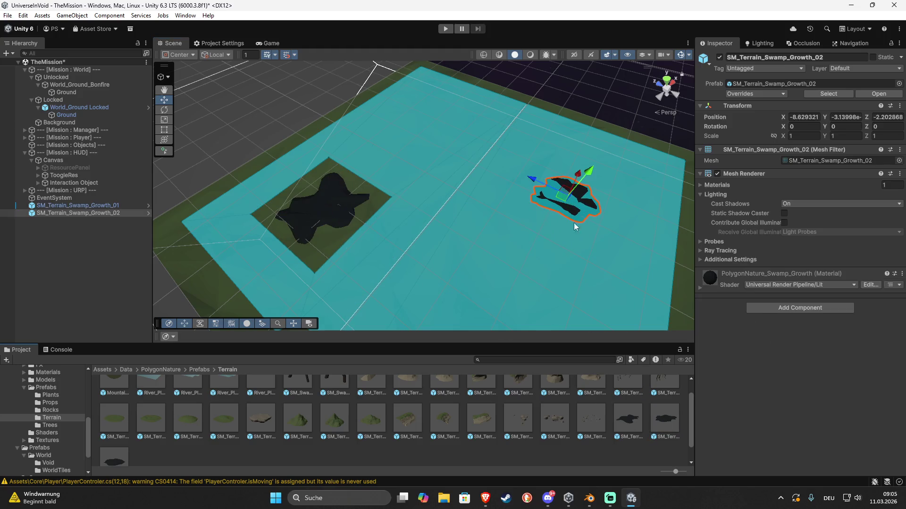
left_click(786, 307)
left_click(786, 340)
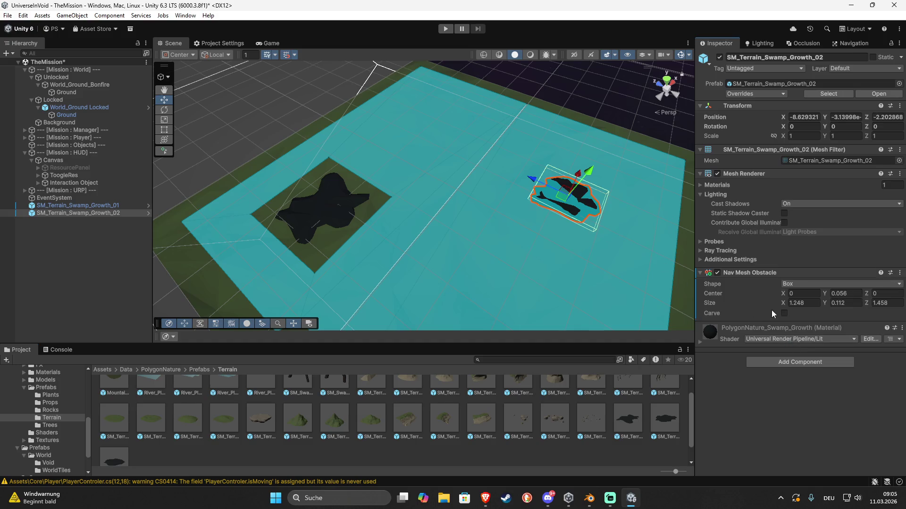
left_click(784, 314)
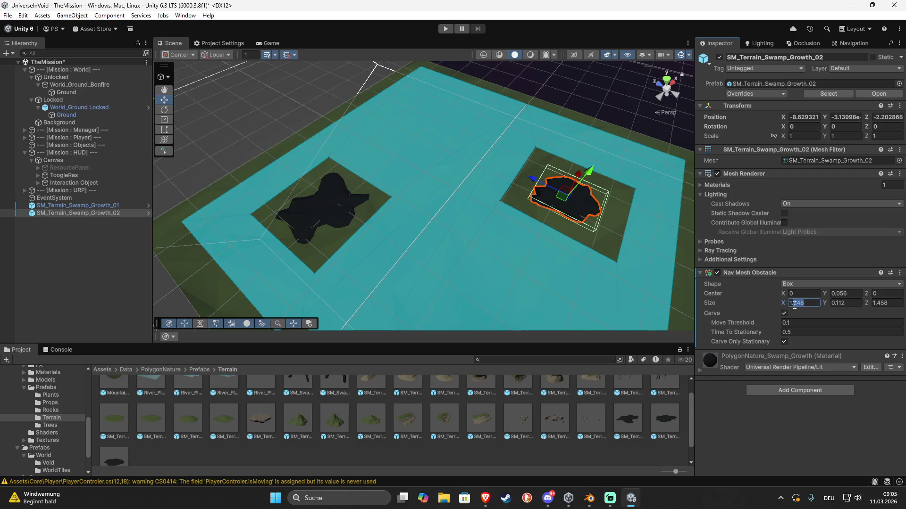
- Set the second obstacle's Size X and Z to 0.8
type("1")
left_click(886, 304)
type("1.1")
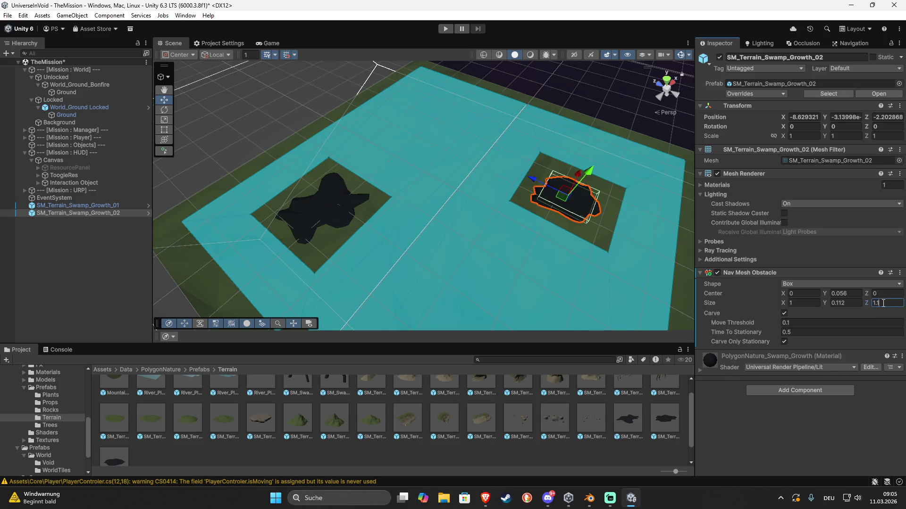
key("BackSpace")
key("BackSpace")
type(".8")
left_click(810, 303)
type("0.8")
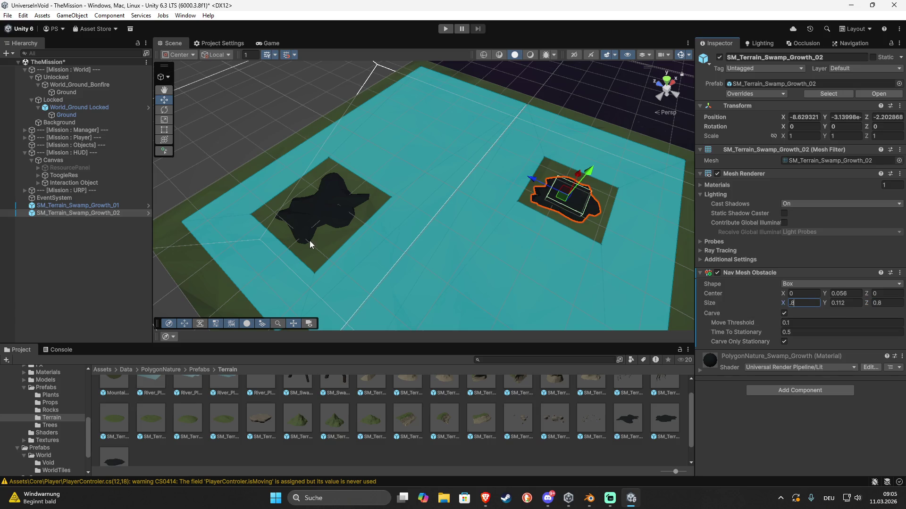
scroll(560, 397, "up", 2)
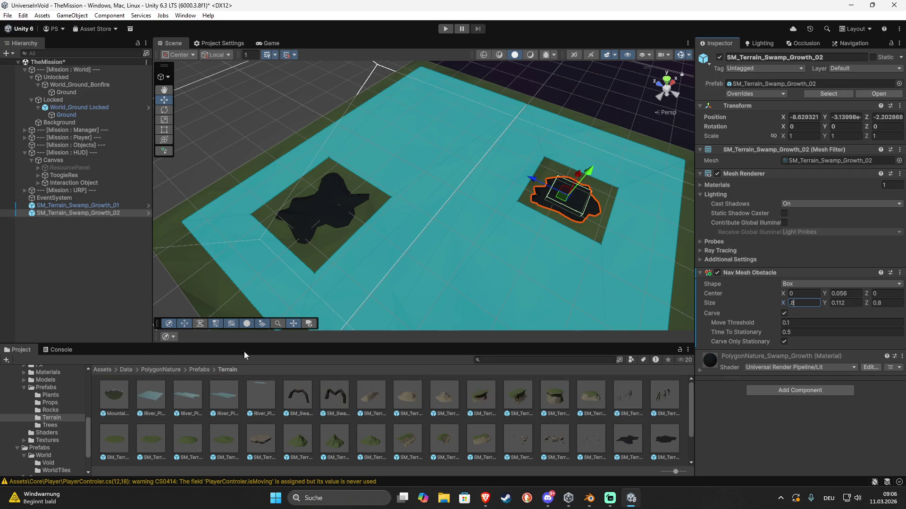
- Place SM_Rock_02 rotated 45°, duplicate it with a different rotation, and parent both to Swamp_Growth_01
left_click(193, 370)
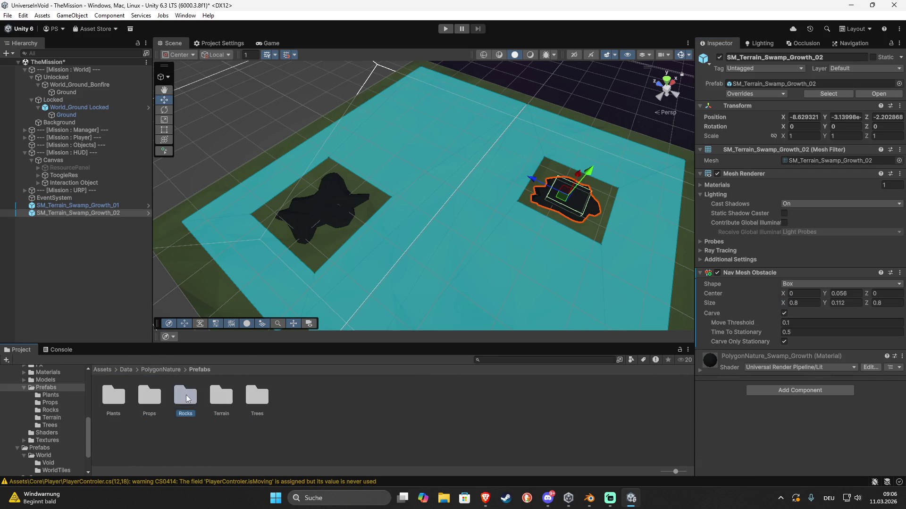
double_click(188, 396)
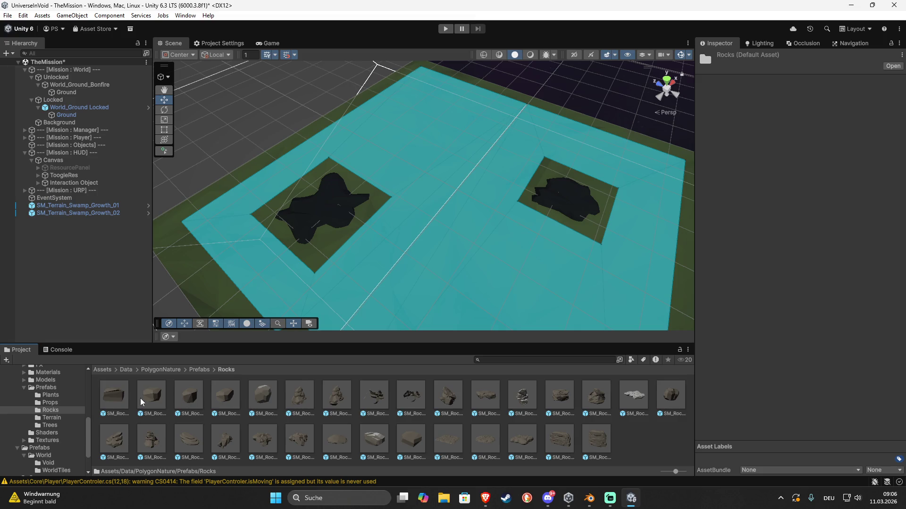
mouse_move(145, 400)
left_mouse_down()
mouse_move(283, 209)
mouse_move(291, 210)
mouse_move(282, 199)
mouse_move(334, 198)
left_mouse_up()
key("f")
key("e")
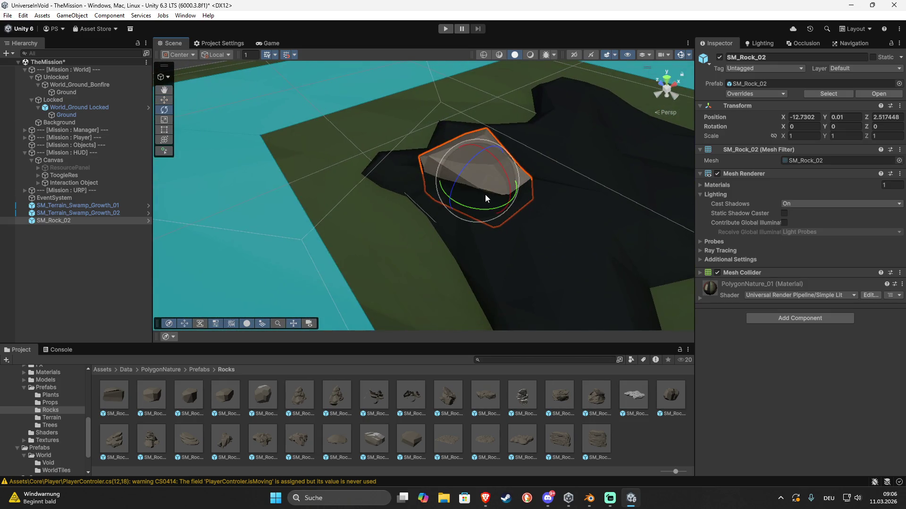
mouse_move(480, 207)
left_mouse_down()
mouse_move(426, 208)
mouse_move(474, 202)
mouse_move(471, 178)
mouse_move(435, 204)
mouse_move(499, 177)
mouse_move(499, 155)
mouse_move(501, 198)
mouse_move(428, 224)
mouse_move(468, 219)
mouse_move(538, 174)
mouse_move(571, 205)
mouse_move(440, 228)
mouse_move(560, 237)
mouse_move(568, 245)
mouse_move(552, 242)
left_mouse_up()
key("w")
key("ctrl+d")
key("e")
key("w")
scroll(552, 242, "down", 5)
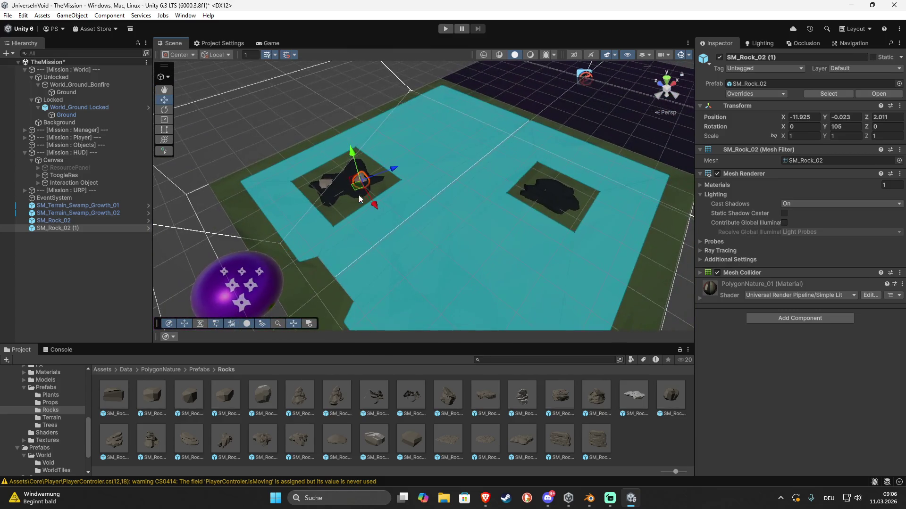
left_click(55, 221, "ctrl")
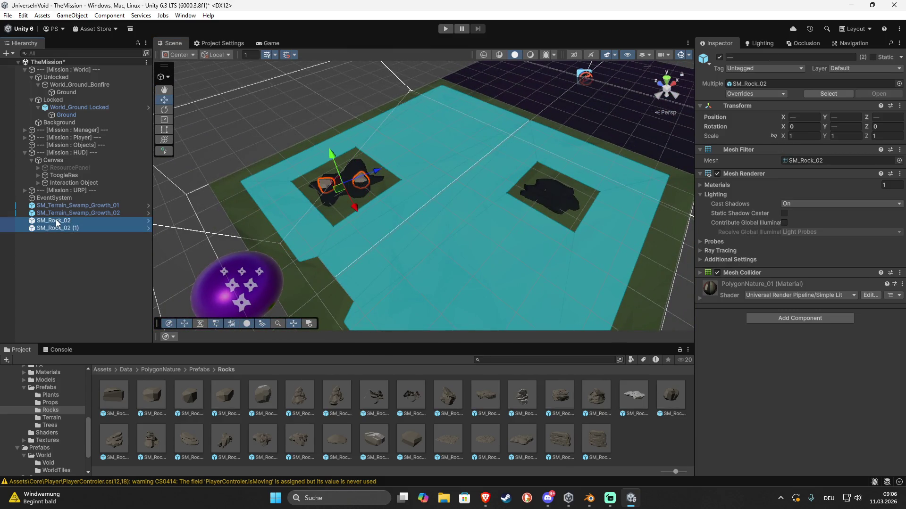
left_click_drag(56, 221, 65, 205)
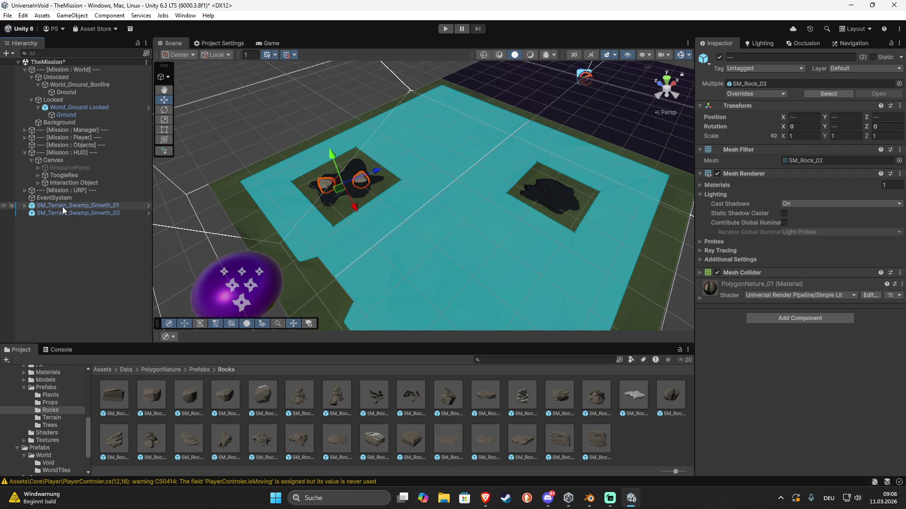
- Set SM_Rock_04 on the second swamp patch and parent it under that patch
mouse_move(225, 396)
left_mouse_down()
mouse_move(594, 185)
mouse_move(556, 197)
left_mouse_up()
mouse_move(565, 164)
left_mouse_down()
mouse_move(563, 171)
mouse_move(570, 163)
left_mouse_up()
left_click_drag(553, 193, 553, 200)
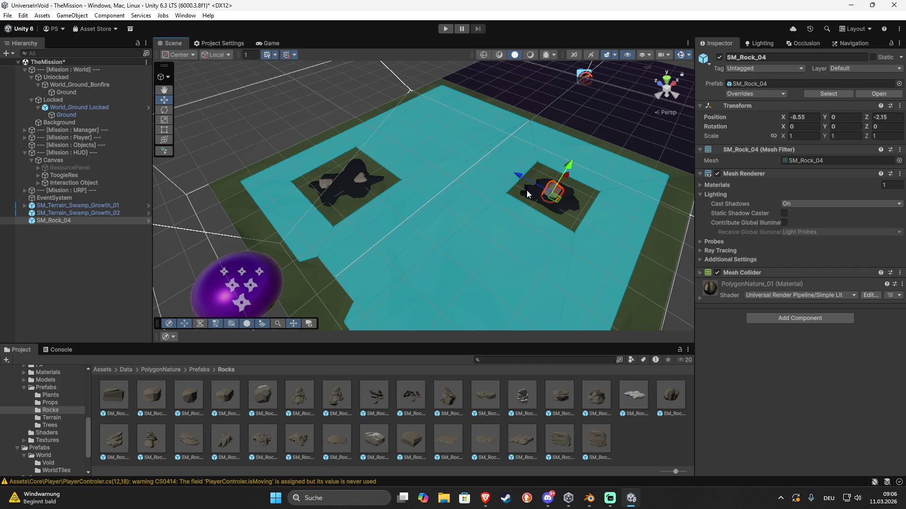
left_click(50, 222)
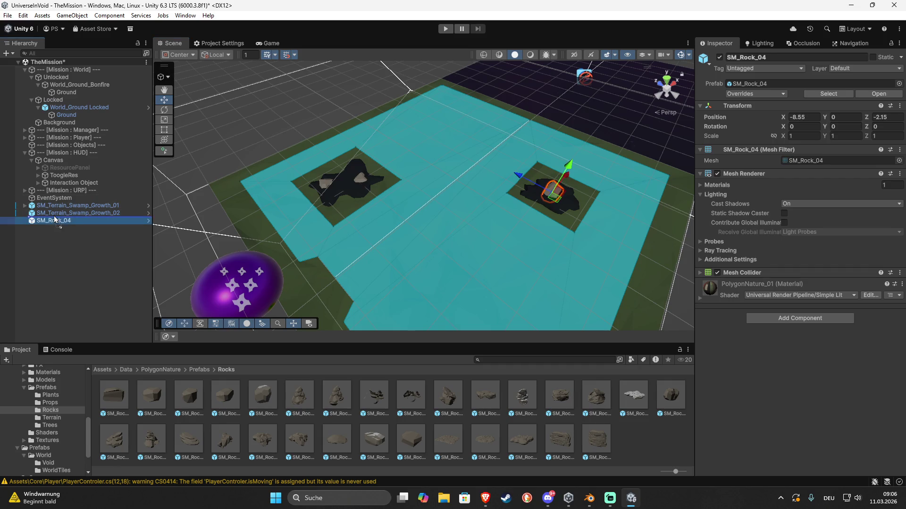
left_click_drag(54, 216, 79, 91)
left_click(62, 205)
left_click(66, 210, "ctrl")
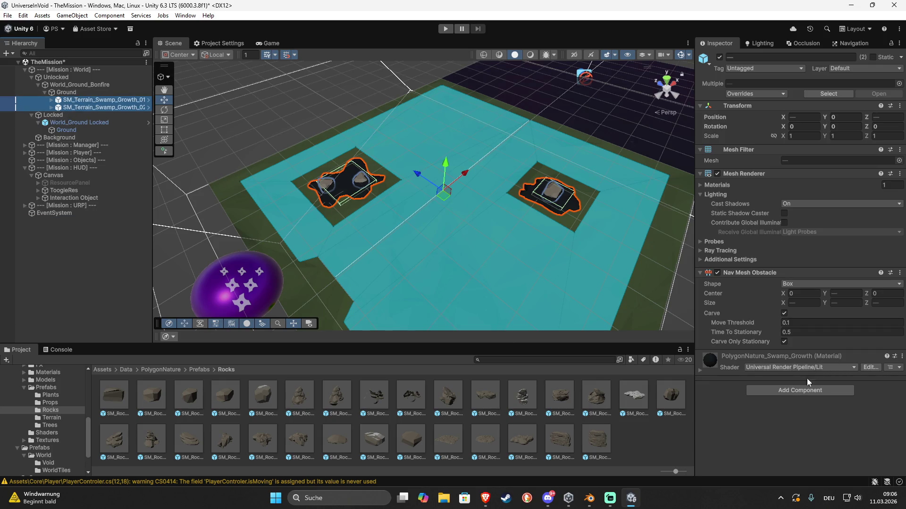
- Add a Resource Node to both patches: Void Metal, type Metal, amount 10, 2.5, offset 0.5
left_click(795, 389)
type("res")
key("Return")
left_click(793, 390)
type("Void Metal")
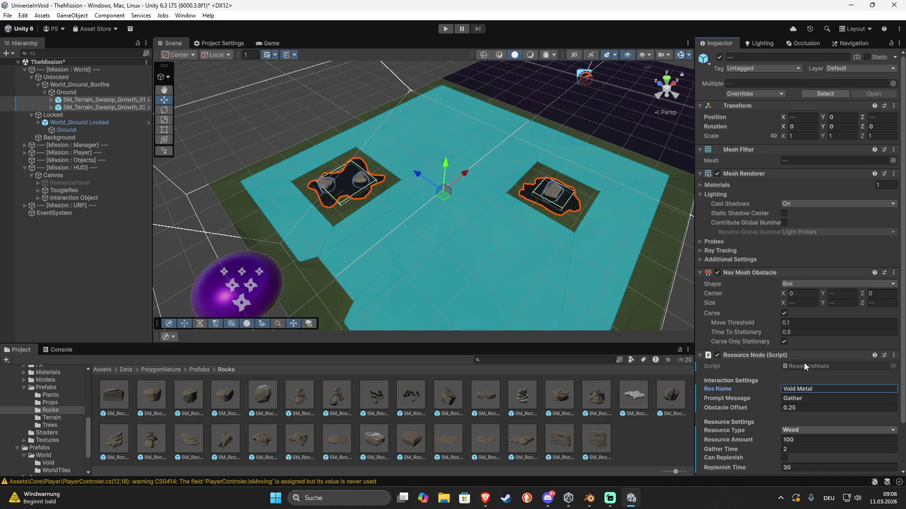
left_click(825, 430)
left_click(823, 429)
left_click(809, 439)
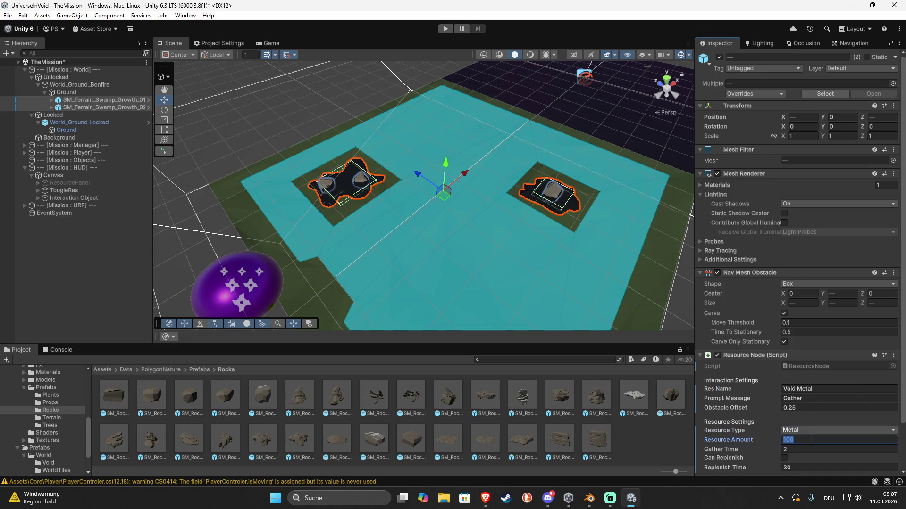
type("1")
type("0")
left_click(796, 450)
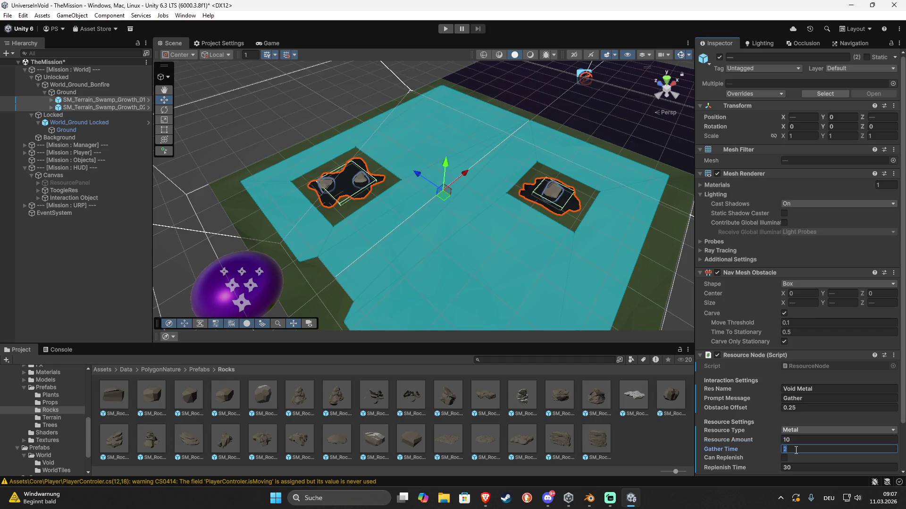
type(".5")
scroll(789, 448, "down", 1)
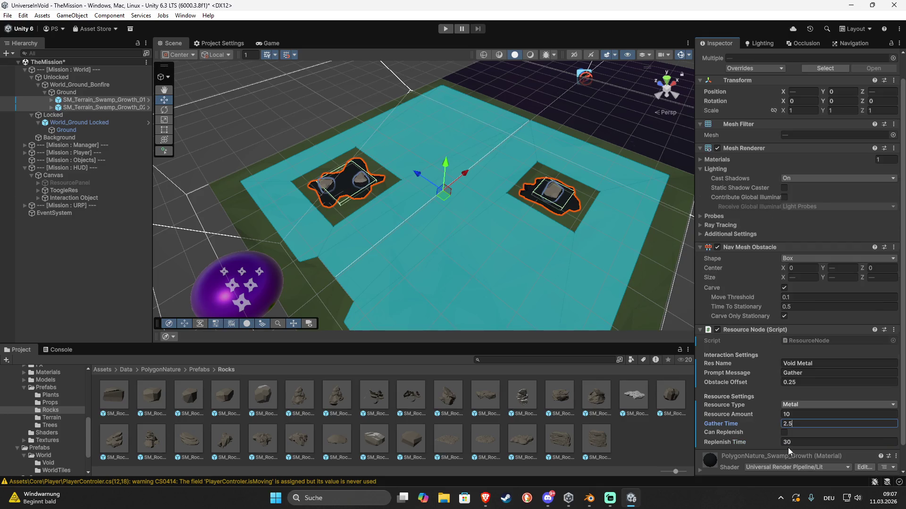
left_click(797, 384)
key("BackSpace")
key("BackSpace")
type("5")
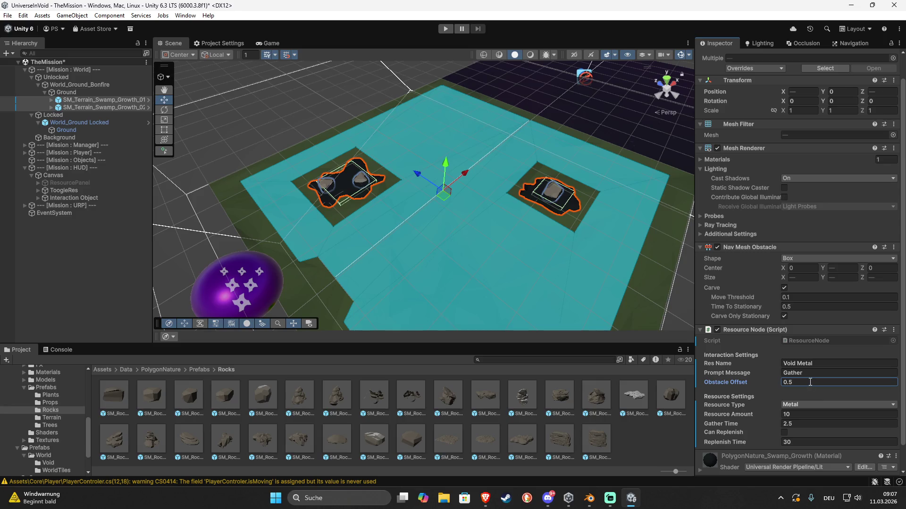
scroll(810, 383, "down", 2)
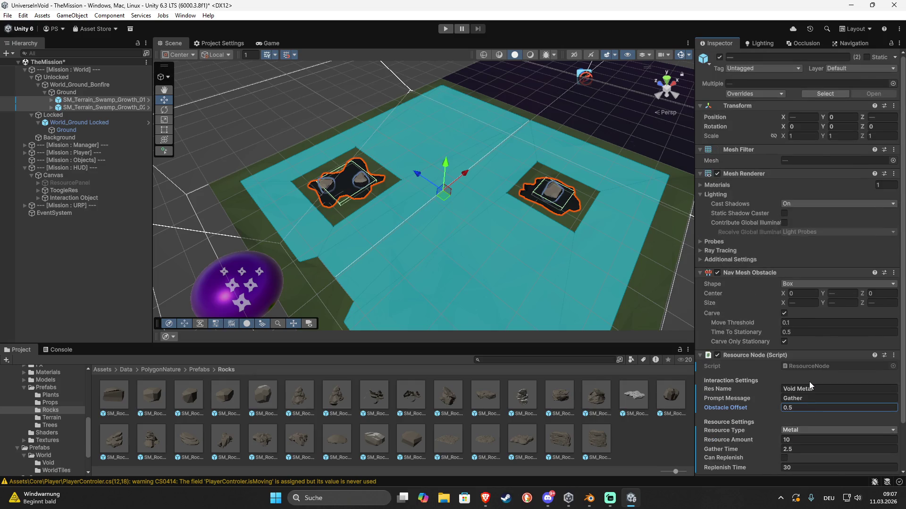
- Add a Mesh Collider to both patches and put them on the Interactable layer, this object only
left_click(784, 467)
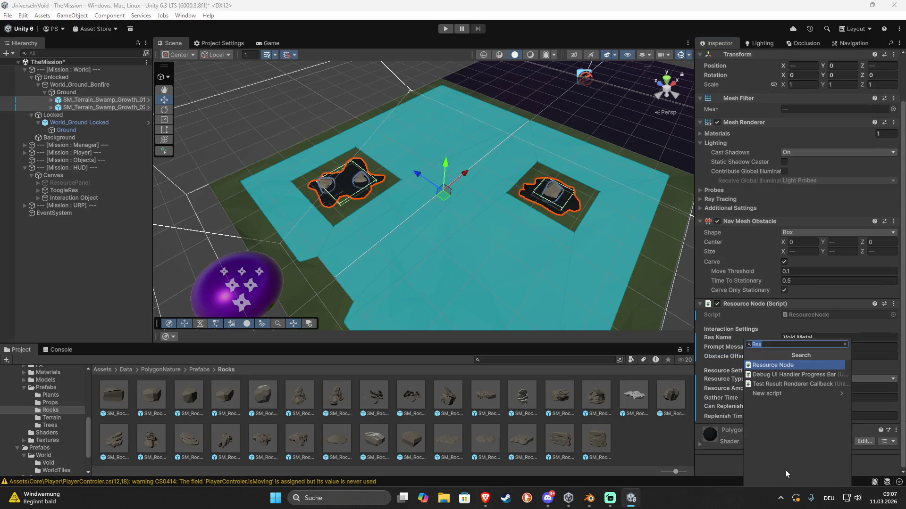
type("mesh")
key("Return")
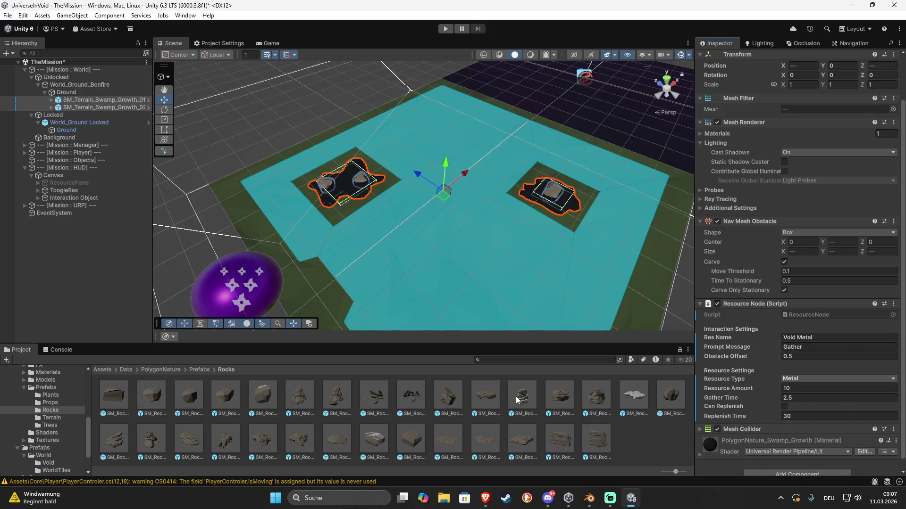
scroll(802, 212, "up", 3)
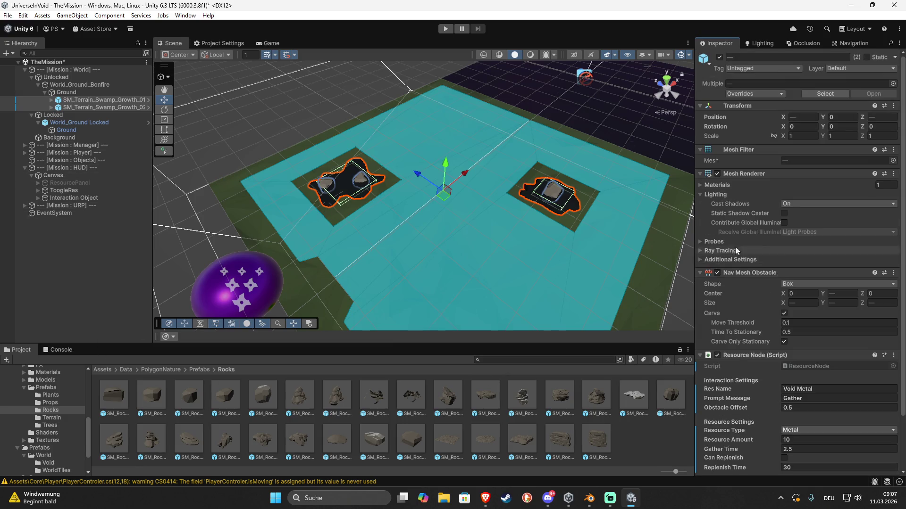
left_click(875, 68)
left_click(871, 132)
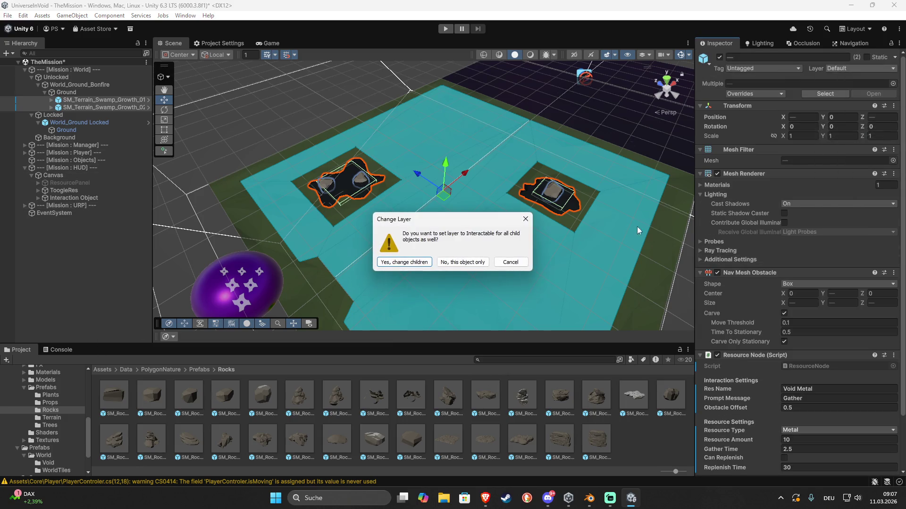
left_click(453, 262)
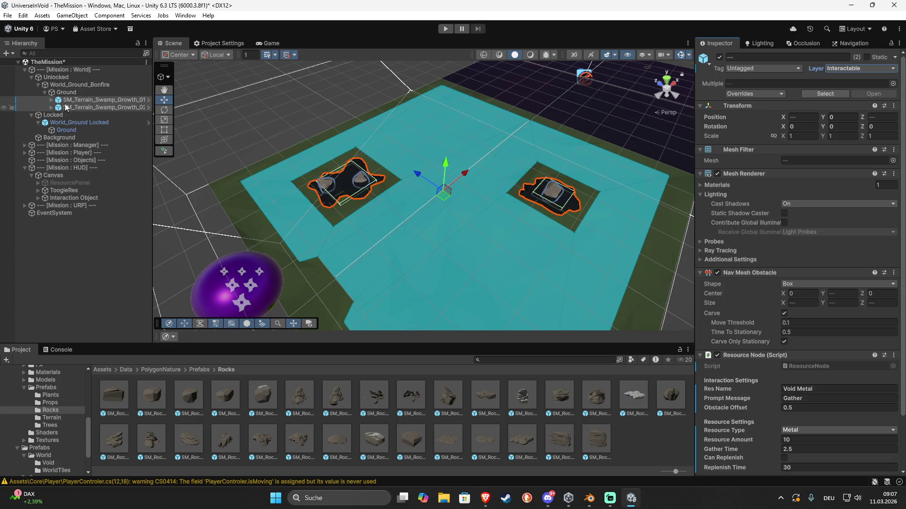
- Rename the World_Ground_Bonfire tile to World_Ground_Metal
left_click(73, 86)
left_click(73, 86)
key("End")
key("shift+Left")
key("shift+Left")
key("shift+Left")
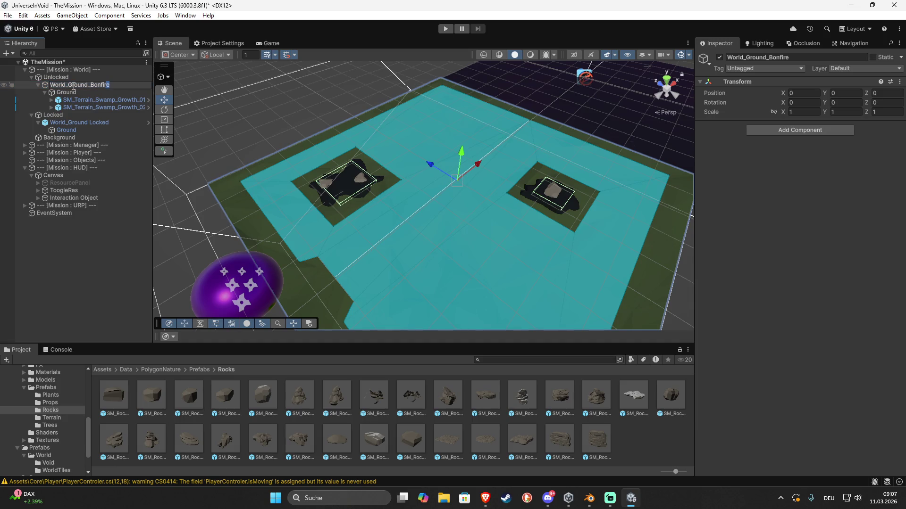
key("shift+Left")
key("shift+Left")
key("shift+Left")
type("_Metal")
type("+")
key("Return")
key("F2")
key("End")
key("BackSpace")
key("Return")
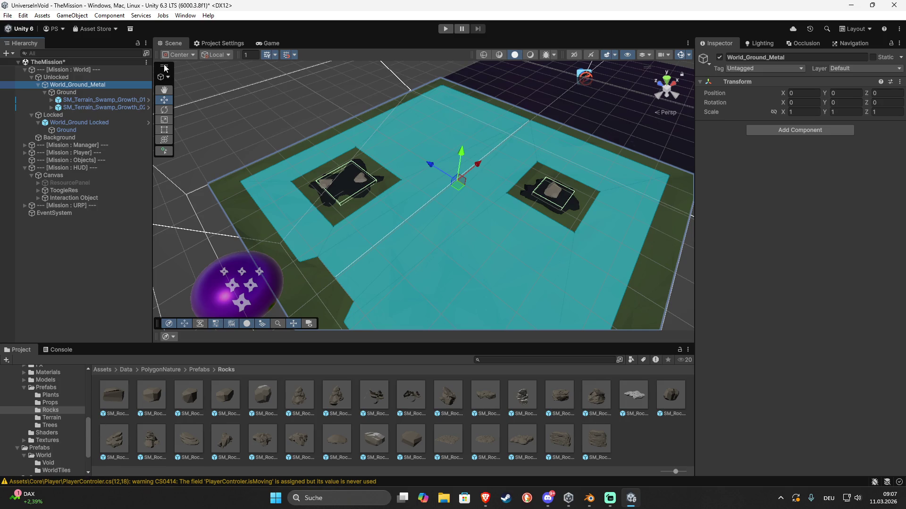
key("F2")
- Finish renaming the tile to World_Ground_Metal_1 and go to the WorldTiles prefab folder
type("_1")
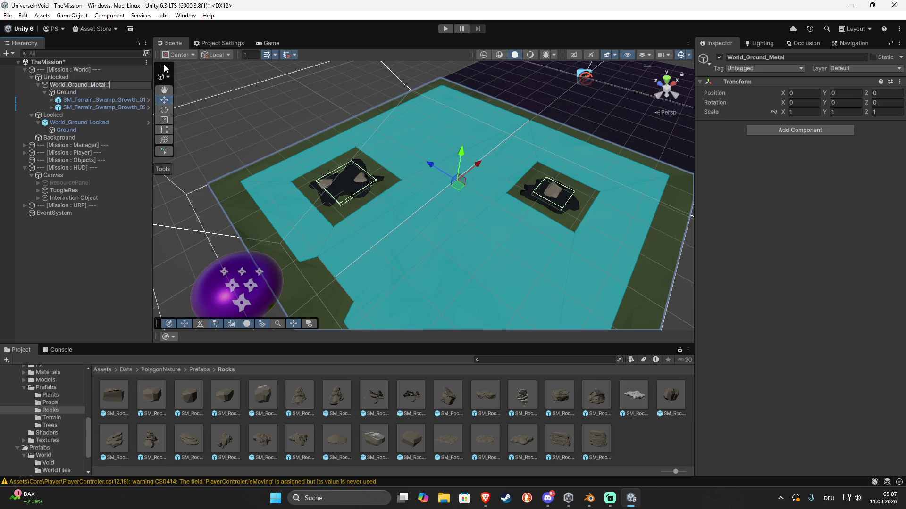
key("Return")
scroll(62, 430, "down", 3)
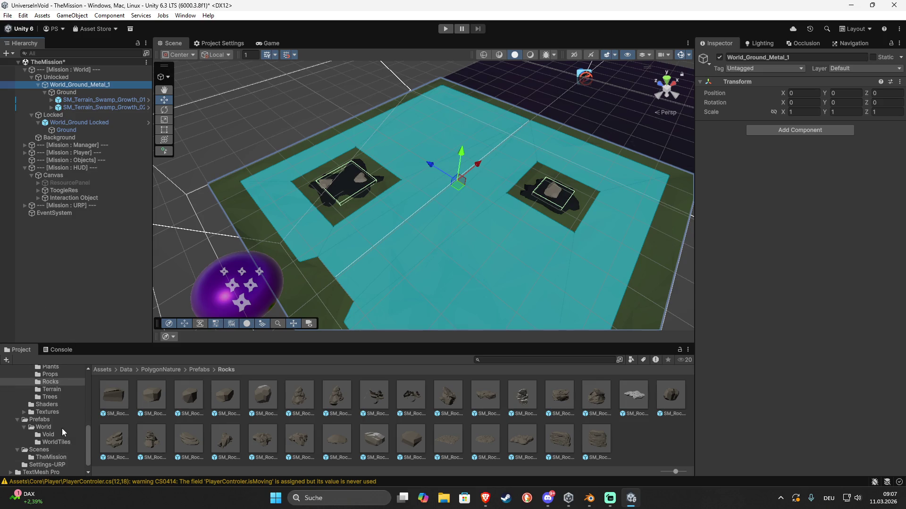
left_click(69, 442)
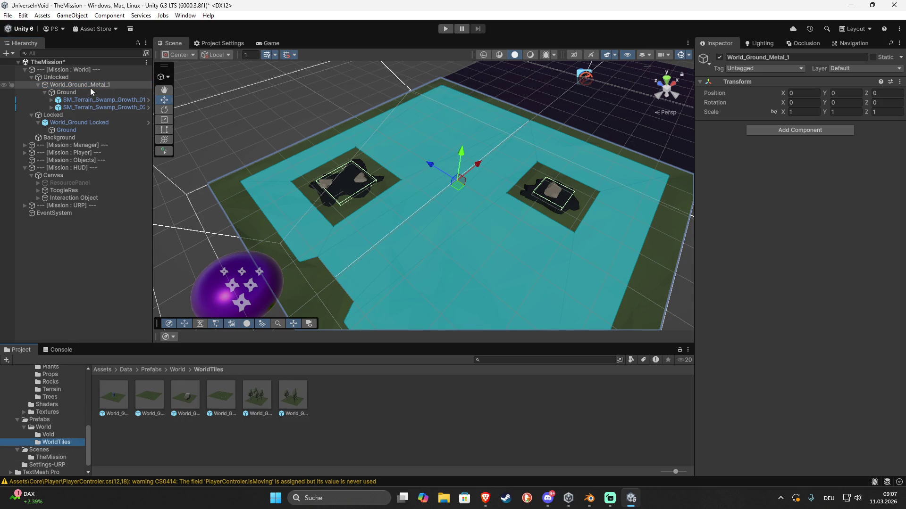
left_click(358, 348)
left_click_drag(350, 397, 272, 125)
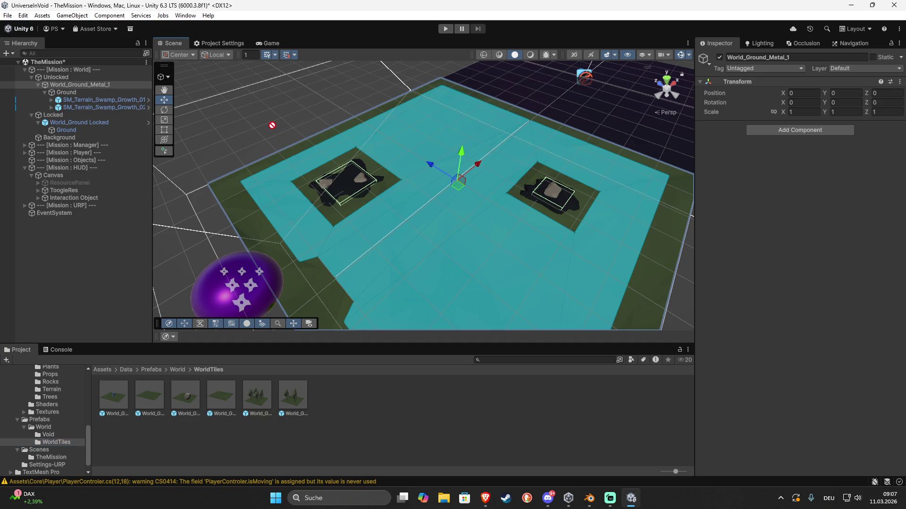
- Unpack both swamp patches completely and save World_Ground_Metal_1 as a prefab in WorldTiles
left_click(124, 103)
left_click(123, 106, "ctrl")
right_click(124, 107)
mouse_move(212, 212)
left_click(349, 262)
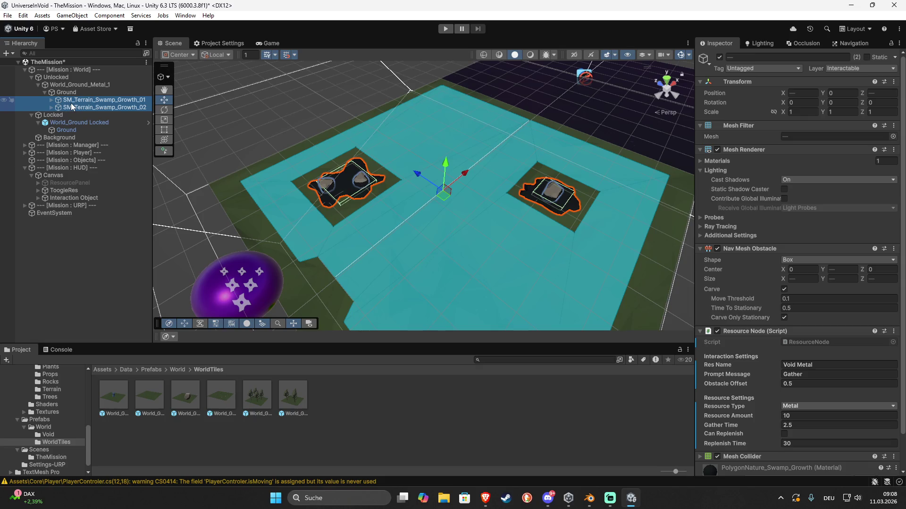
mouse_move(71, 106)
left_mouse_down()
mouse_move(72, 86)
mouse_move(110, 89)
mouse_move(349, 357)
mouse_move(359, 383)
left_mouse_up()
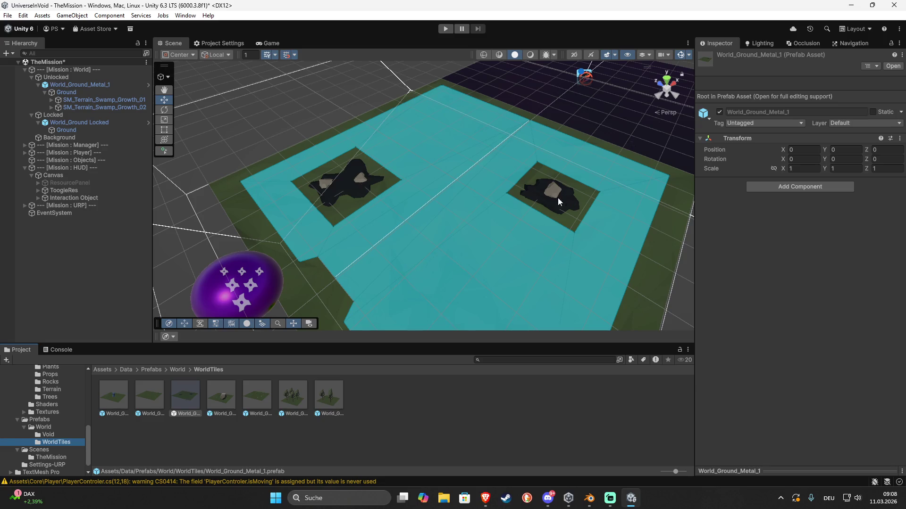
left_click(126, 100)
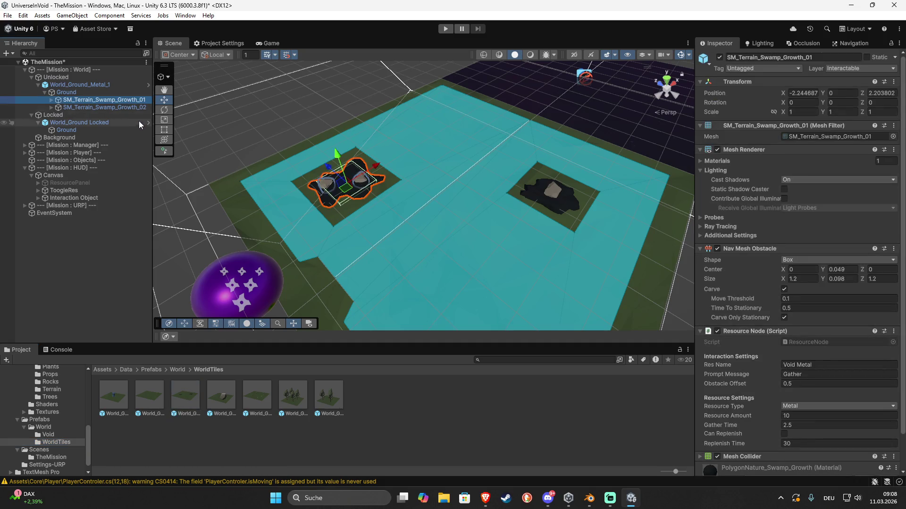
- Reposition the first two swamp patches, rotating the first 45° and the second -60°
mouse_move(356, 188)
left_mouse_down()
mouse_move(430, 143)
mouse_move(346, 170)
mouse_move(370, 185)
left_mouse_up()
key("e")
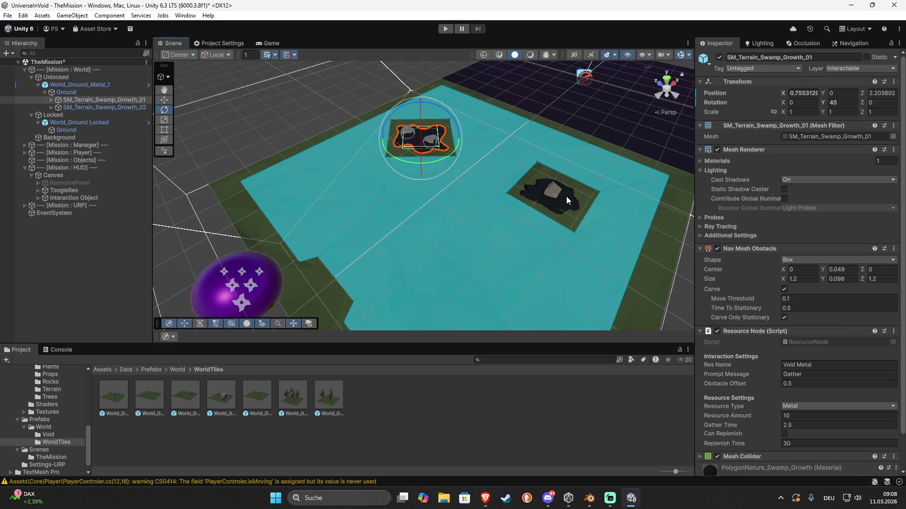
left_click(560, 202)
left_click(106, 108)
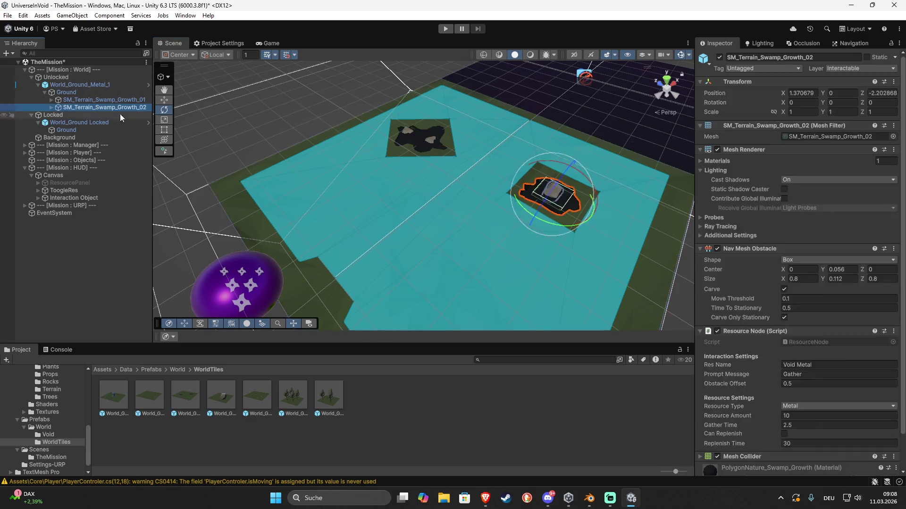
key("w")
mouse_move(564, 204)
left_mouse_down()
mouse_move(460, 317)
mouse_move(455, 311)
left_mouse_up()
key("f")
key("e")
mouse_move(438, 267)
left_mouse_down()
mouse_move(528, 271)
mouse_move(522, 276)
left_mouse_up()
- Duplicate SM_Terrain_Swamp_Growth_02 and place the copy between the other two patches
key("w")
key("ctrl+d")
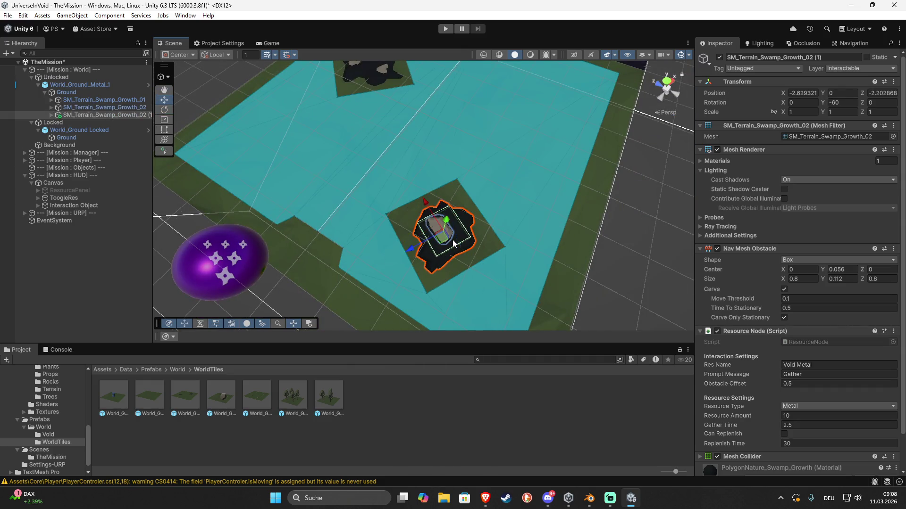
mouse_move(452, 239)
left_mouse_down()
mouse_move(455, 118)
mouse_move(428, 132)
left_mouse_up()
scroll(429, 132, "down", 5)
mouse_move(434, 162)
left_mouse_down()
mouse_move(492, 119)
mouse_move(406, 125)
left_mouse_up()
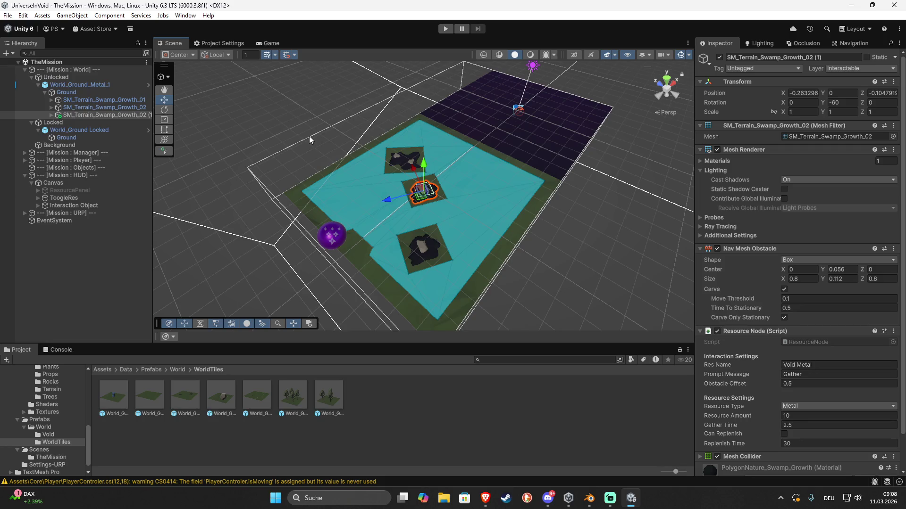
left_click(596, 237)
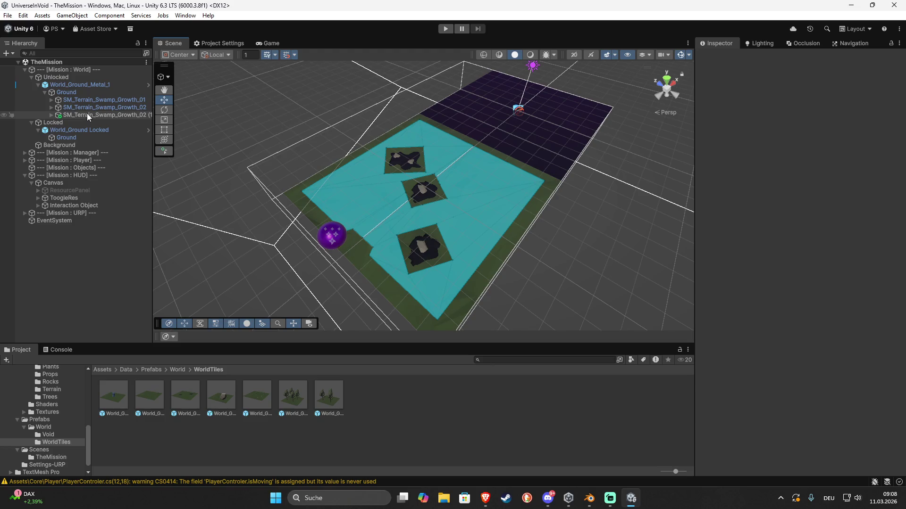
- Unpack World_Ground_Metal_1, rename it World_Ground_Metal_2, and save it as a prefab in WorldTiles
left_click(79, 86)
right_click(78, 85)
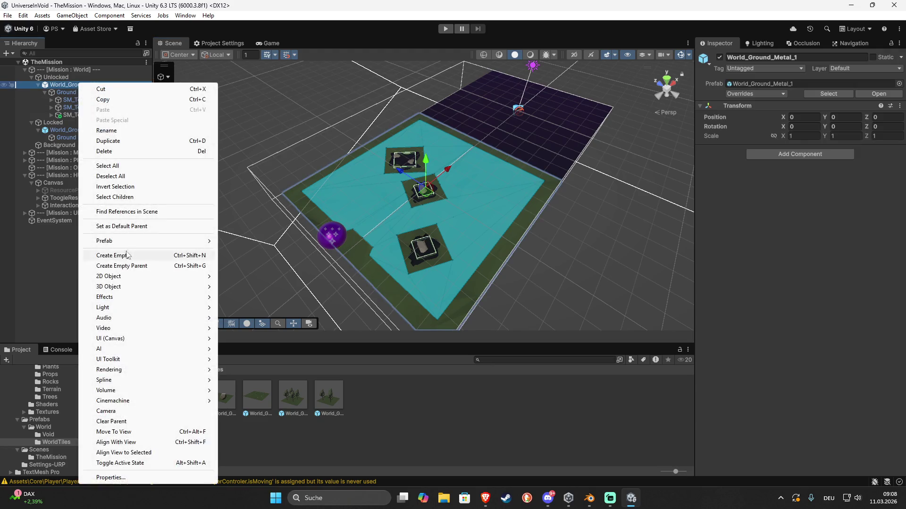
mouse_move(121, 244)
left_click(250, 326)
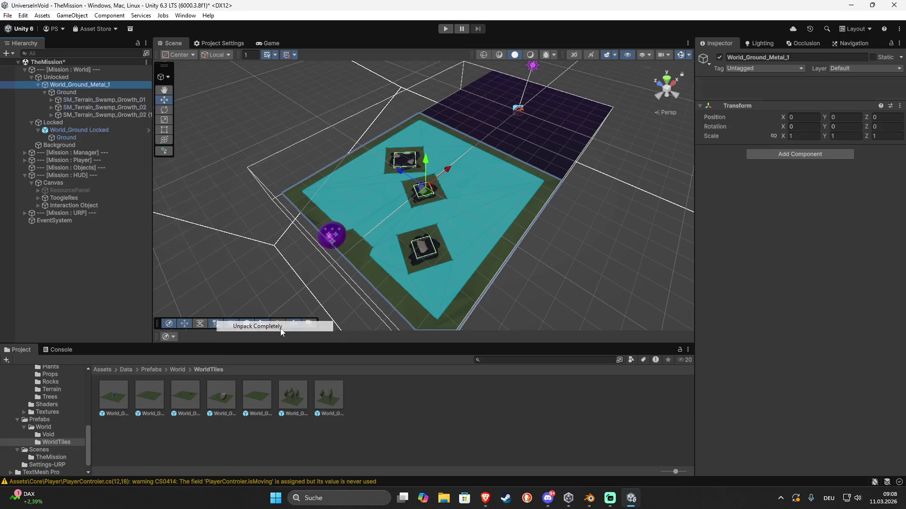
key("F2")
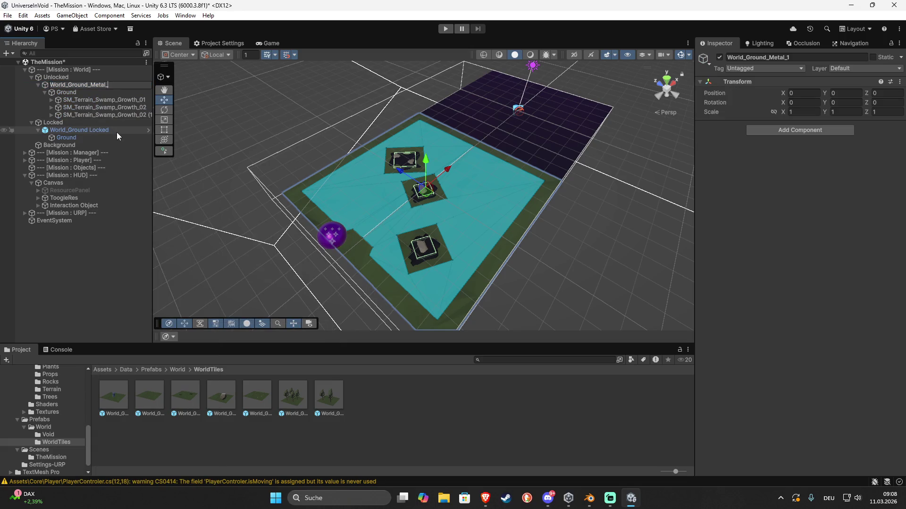
type("2")
key("Return")
left_click_drag(305, 252, 396, 396)
left_click(448, 423)
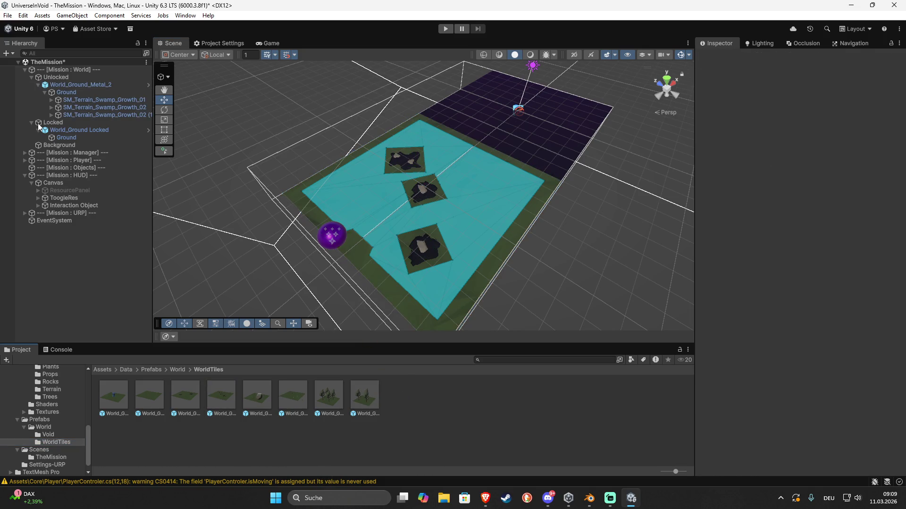
- Delete the three swamp growth patches and fully unpack World_Ground_Metal_2 again
left_click(77, 102)
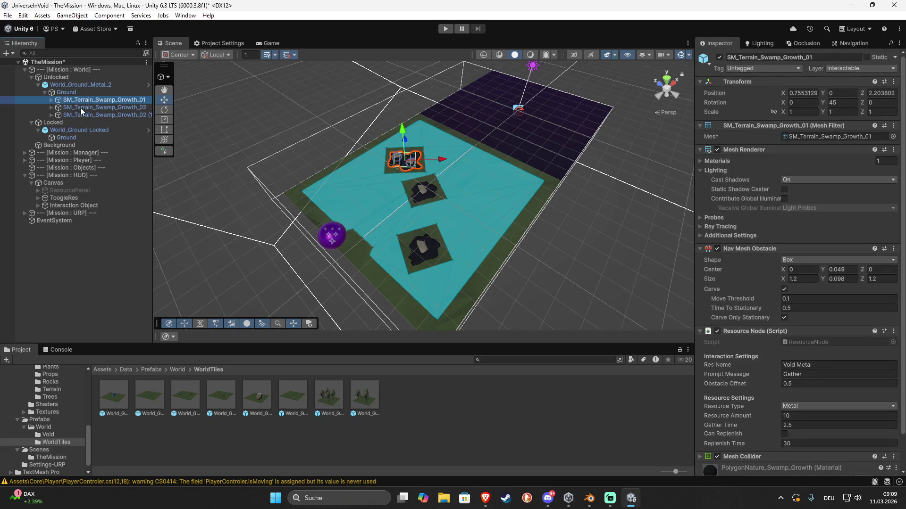
left_click(88, 117, "shift")
key("Delete")
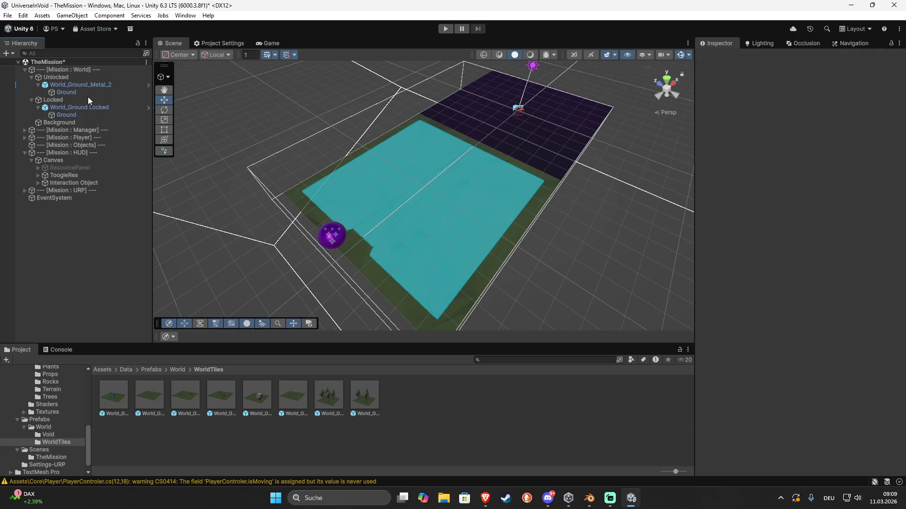
right_click(87, 85)
mouse_move(151, 245)
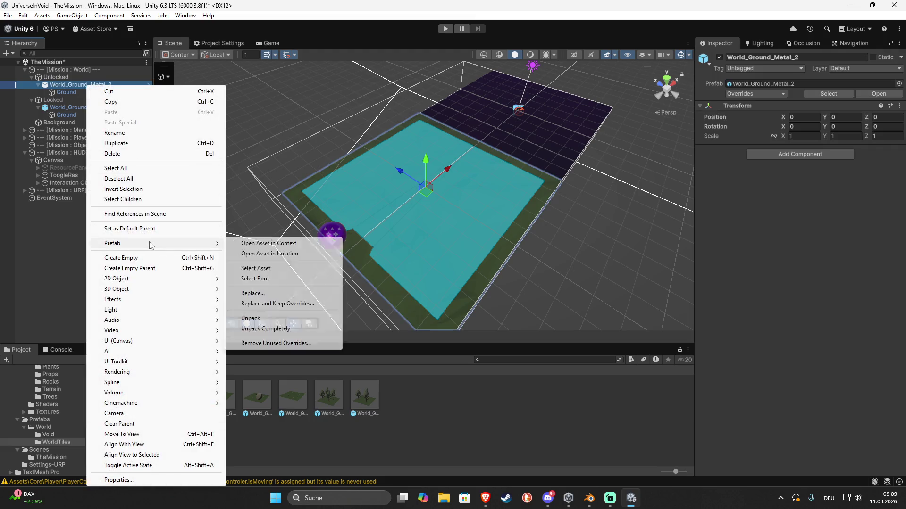
left_click(281, 329)
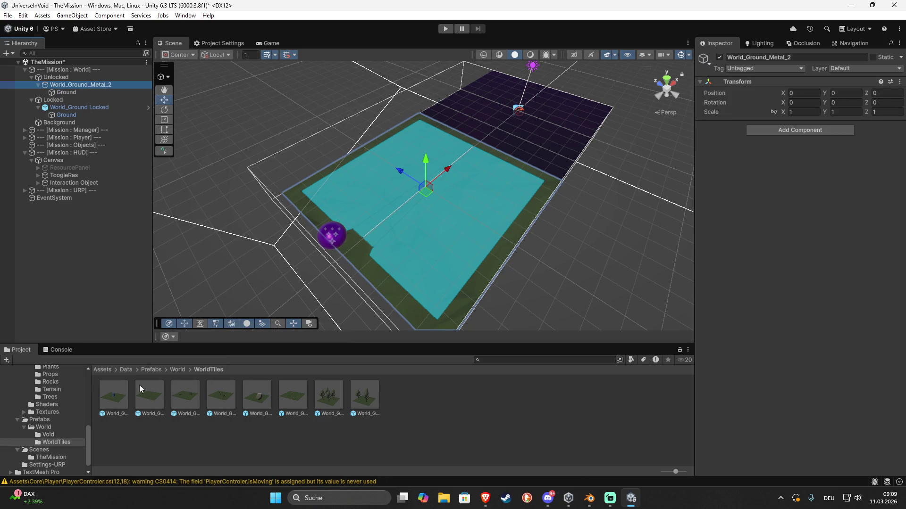
scroll(52, 382, "up", 2)
left_click(52, 395)
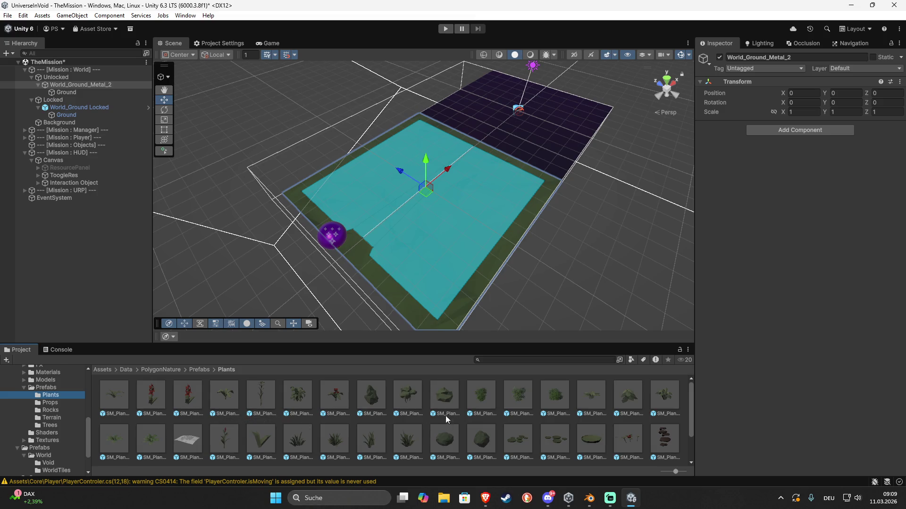
- Place a bush and a hedge bush on the tile
left_click_drag(372, 396, 354, 196)
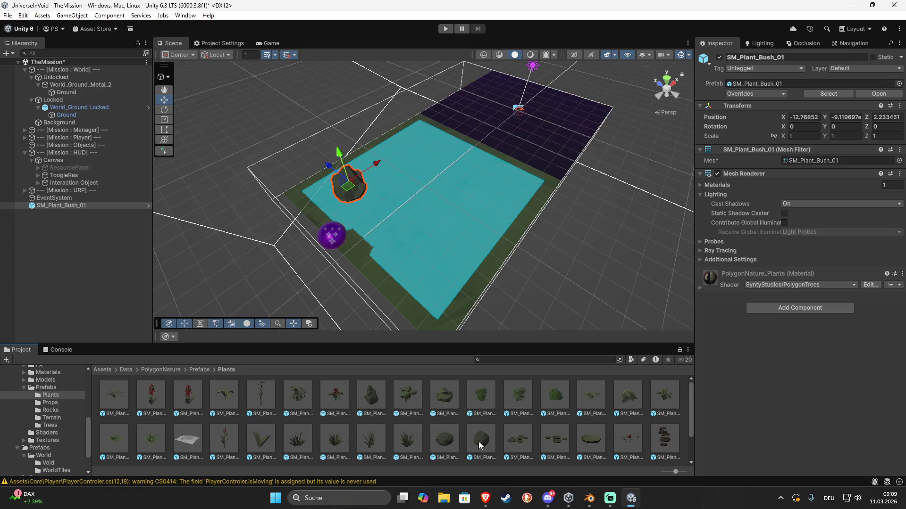
mouse_move(446, 439)
left_mouse_down()
mouse_move(485, 247)
mouse_move(474, 208)
mouse_move(483, 191)
left_mouse_up()
mouse_move(535, 210)
left_mouse_down()
mouse_move(465, 225)
mouse_move(460, 241)
left_mouse_up()
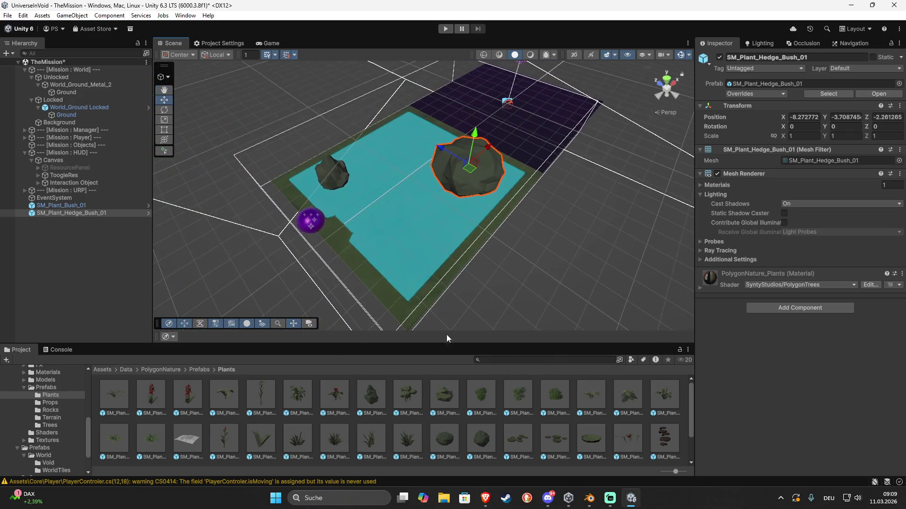
- Add grass clumps and mushrooms to the tile, turning the grass around its vertical axis
mouse_move(298, 439)
left_mouse_down()
mouse_move(393, 285)
mouse_move(479, 304)
left_mouse_up()
key("e")
mouse_move(371, 438)
left_mouse_down()
mouse_move(396, 325)
mouse_move(397, 149)
mouse_move(373, 179)
left_mouse_up()
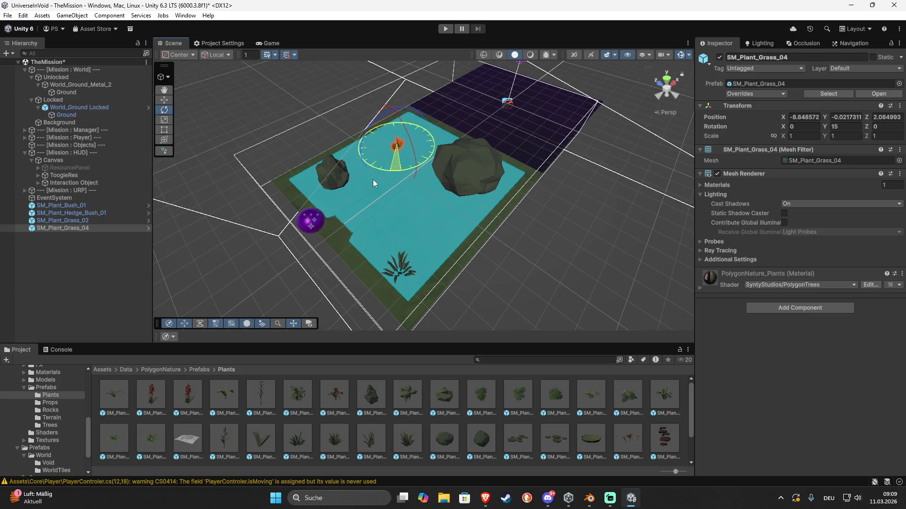
scroll(604, 438, "down", 2)
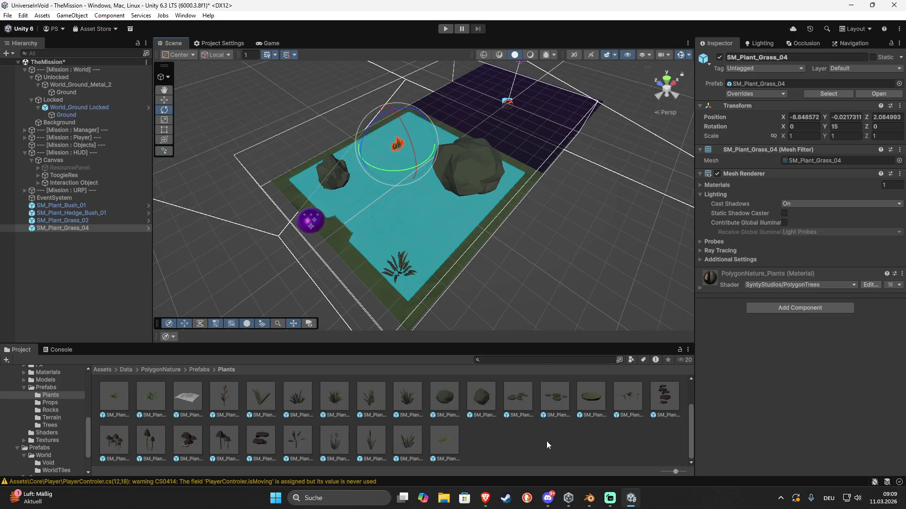
mouse_move(116, 443)
left_mouse_down()
mouse_move(322, 332)
mouse_move(457, 224)
left_mouse_up()
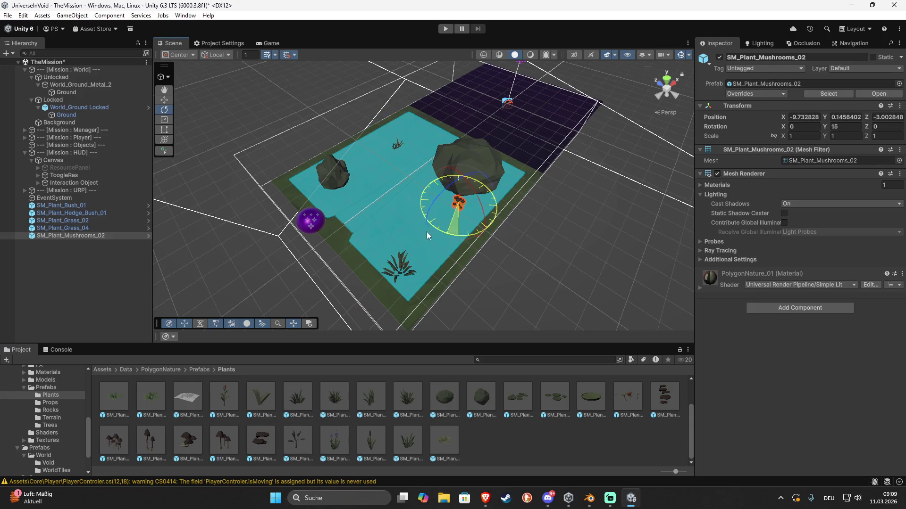
left_click(520, 255)
left_click_drag(421, 276, 290, 75)
left_click(447, 184)
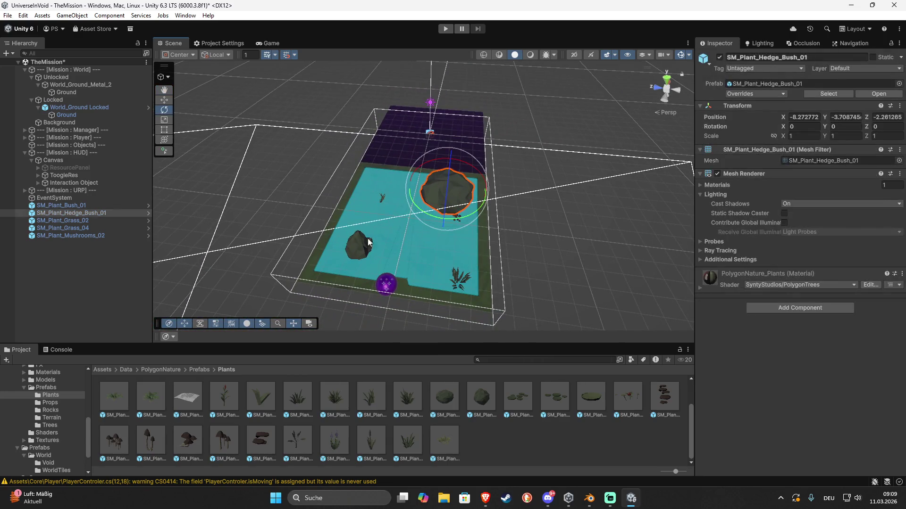
- Give both bushes a Nav Mesh Obstacle with Carve enabled
left_click(357, 248, "ctrl")
left_click(768, 310)
type("ca")
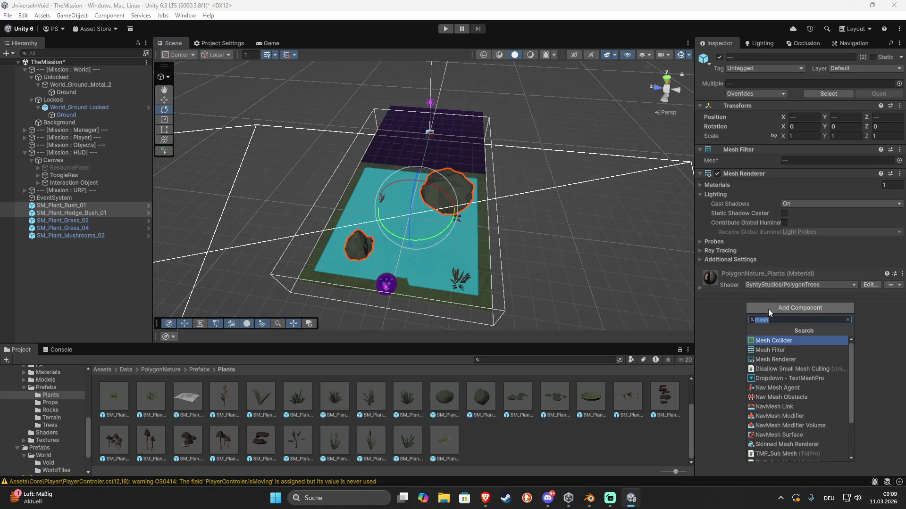
key("BackSpace")
key("BackSpace")
type("obs")
left_click(764, 343)
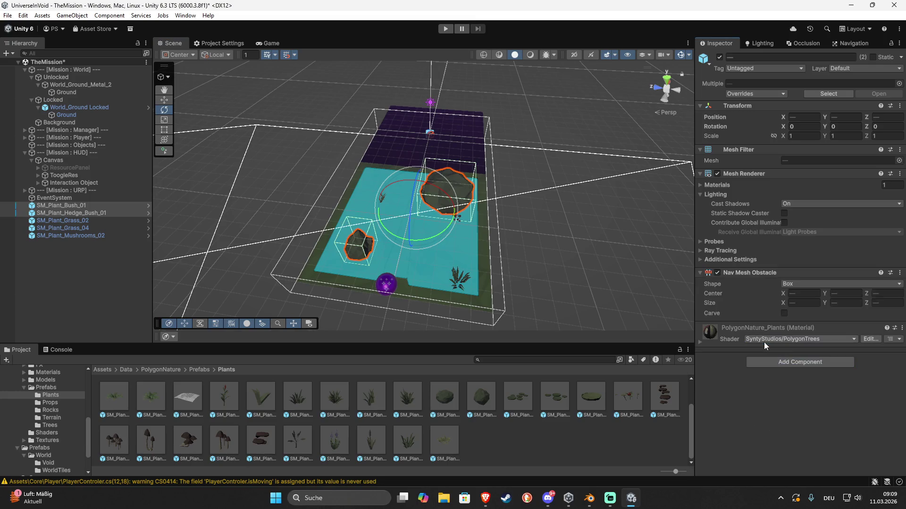
left_click(783, 313)
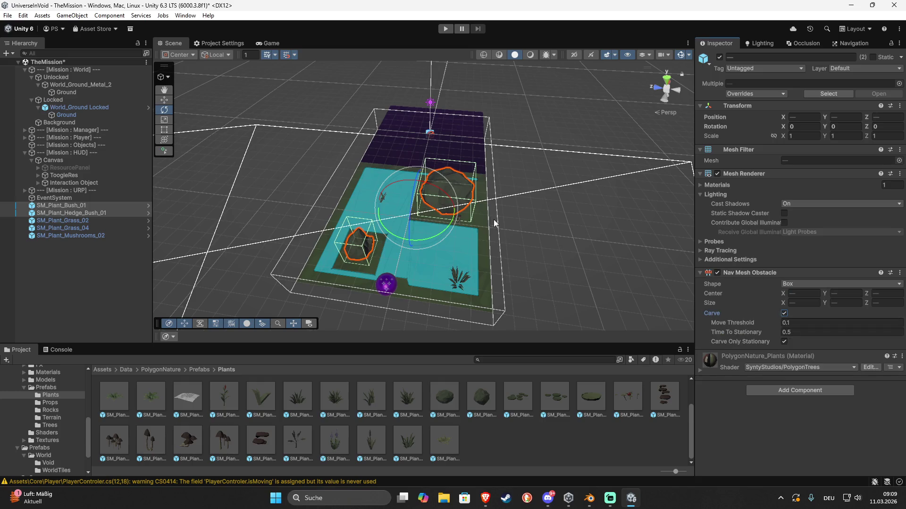
- Set the hedge bush obstacle's X and Z size to 1
left_click(462, 187)
left_click(804, 302)
type("1")
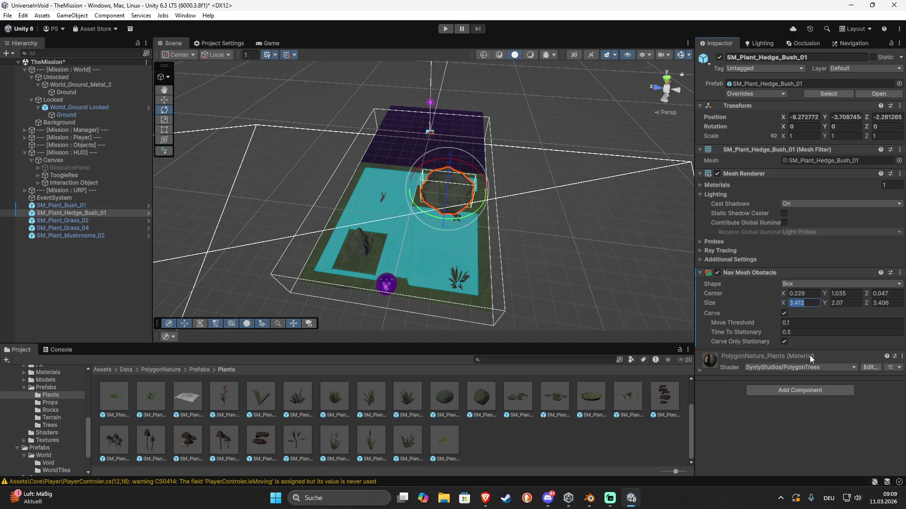
left_click(887, 303)
type("1")
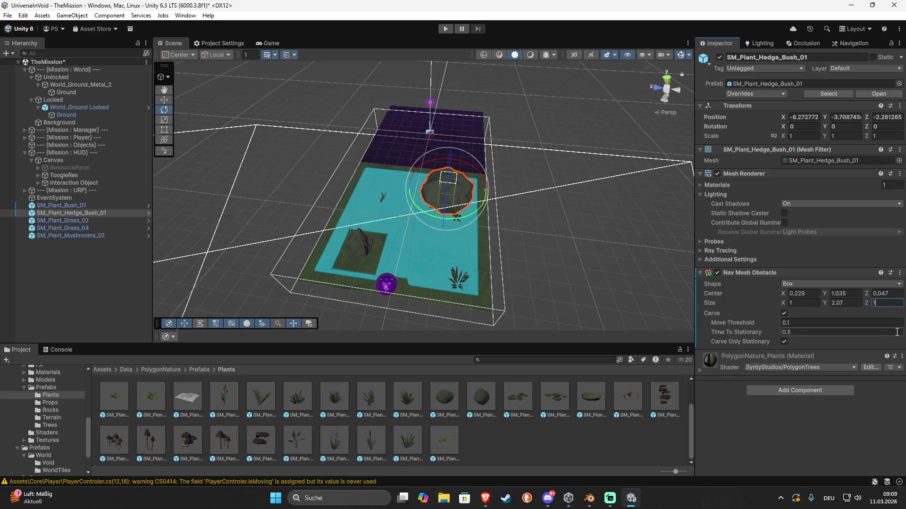
left_click_drag(566, 245, 467, 256)
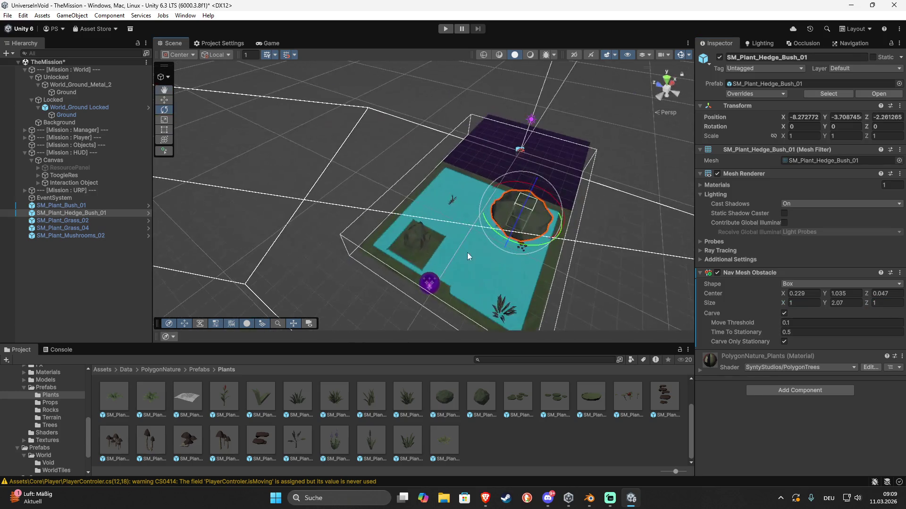
- Set the small bush obstacle's X, Z and Y size to 1
left_click(410, 238)
left_click(805, 303)
type("1")
key("Tab")
key("Tab")
type("1")
left_click(847, 303)
type("1")
left_click(513, 217)
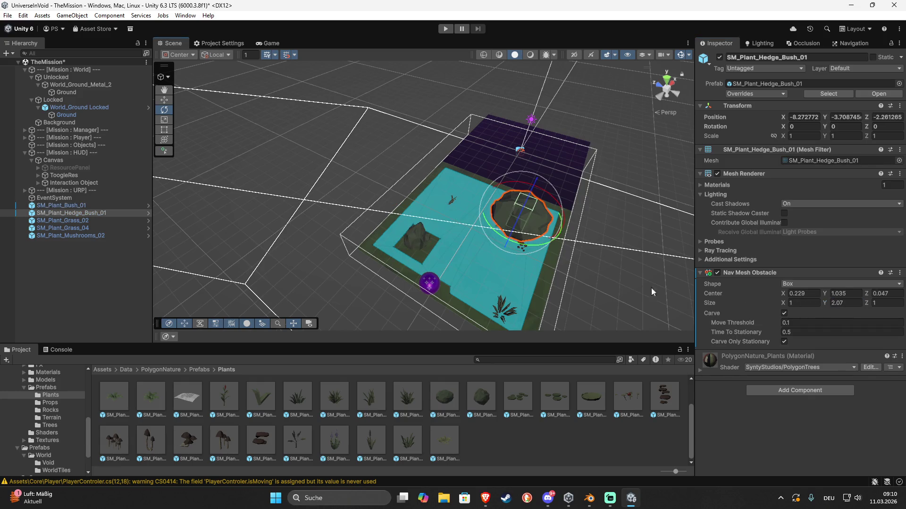
left_click(632, 284)
mouse_move(632, 284)
left_mouse_down()
mouse_move(631, 272)
mouse_move(565, 240)
left_mouse_up()
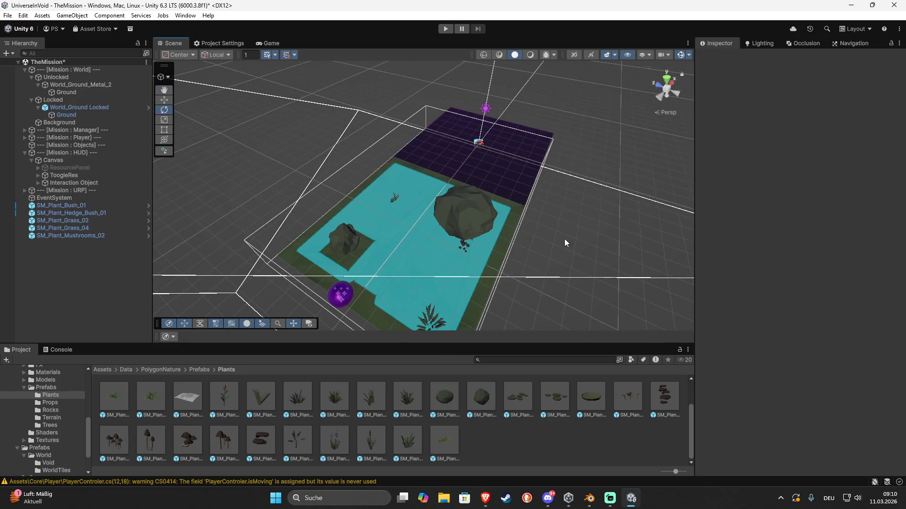
- Parent the five plants under the tile's Ground and unpack them completely
left_click(58, 208)
left_click(66, 236, "shift")
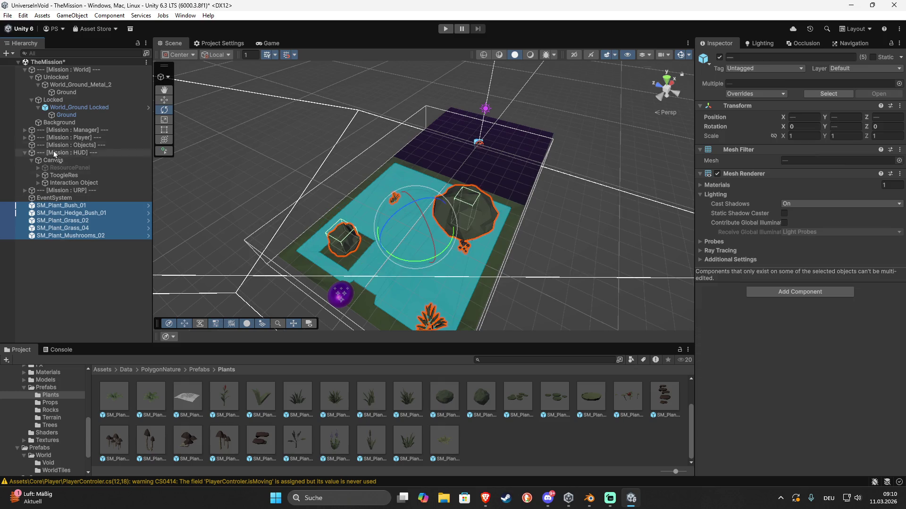
left_click_drag(65, 97, 64, 96)
right_click(67, 99)
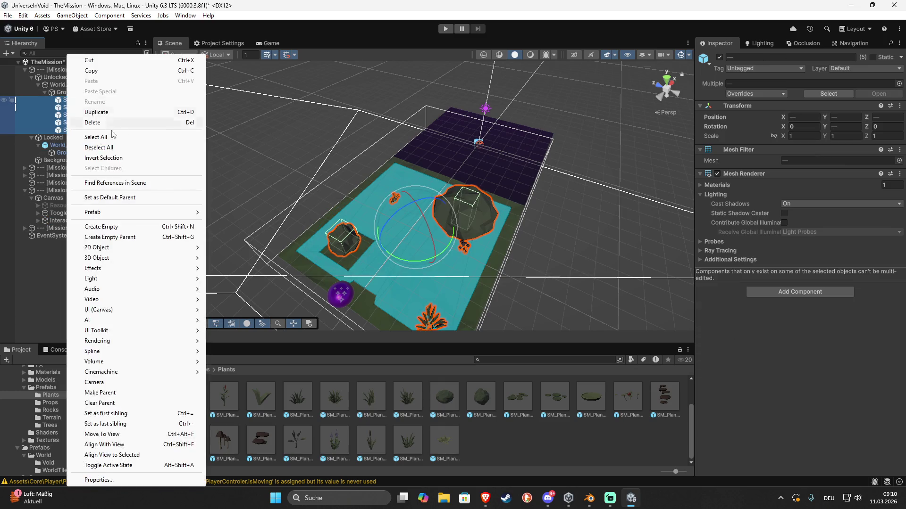
mouse_move(113, 215)
left_click(278, 263)
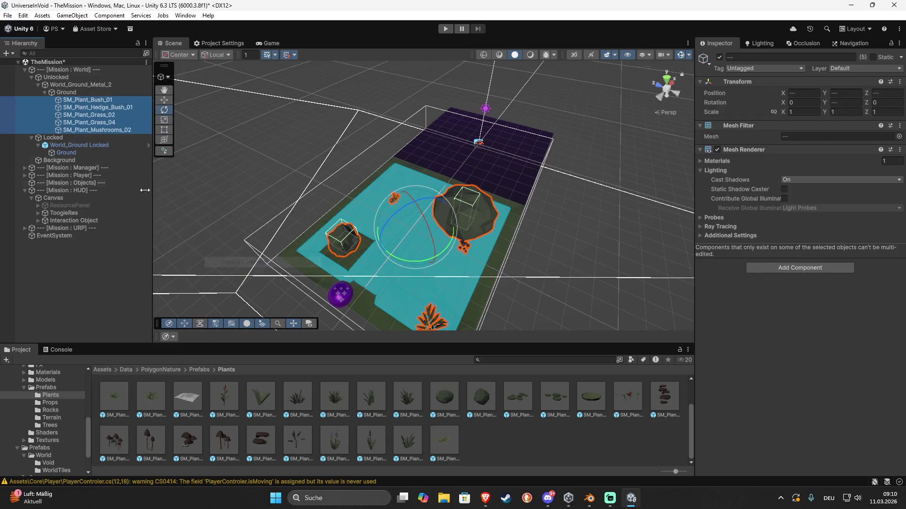
- Rename the metal ground tile to World_Ground_Clean_2
left_click(69, 86)
left_click(68, 86)
key("End")
key("shift+Left")
key("shift+Left")
key("shift+Left")
key("shift+Left")
type("C")
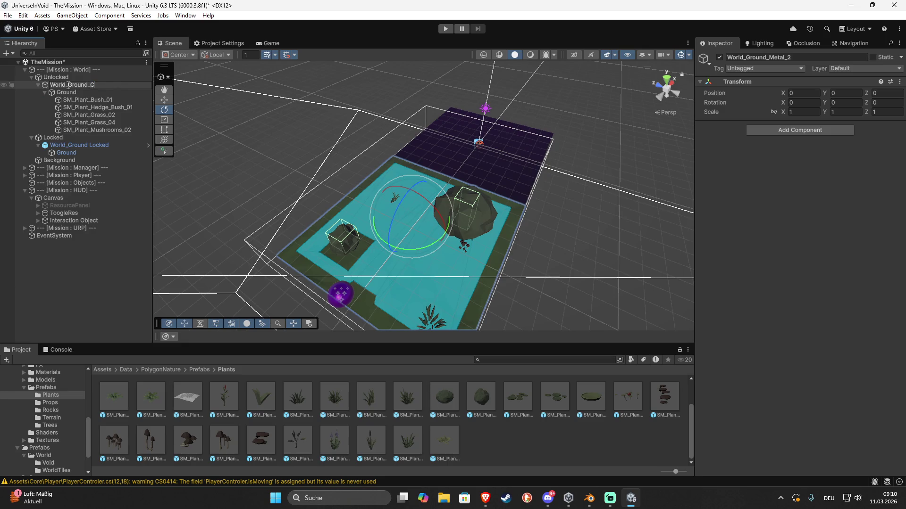
type("lean")
key("Return")
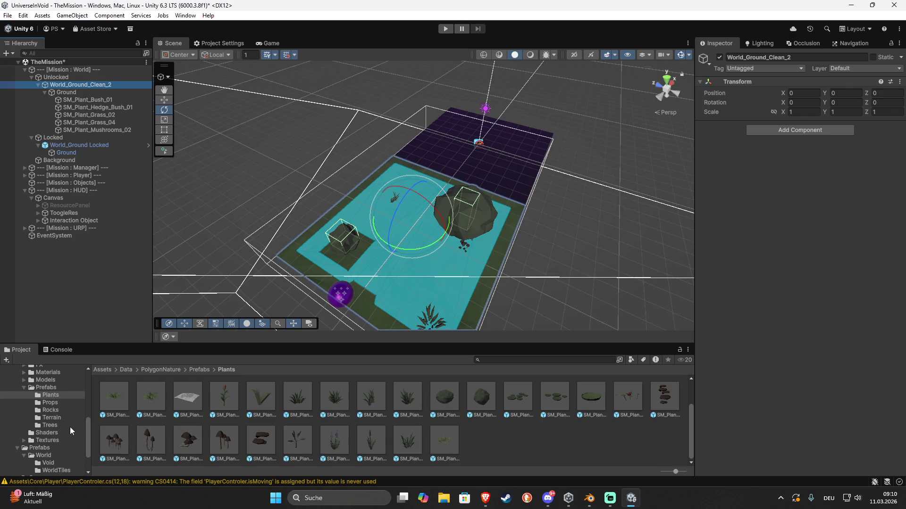
- Save the scene and store World_Ground_Clean_2 as a prefab in WorldTiles
scroll(69, 432, "down", 3)
left_click(55, 433)
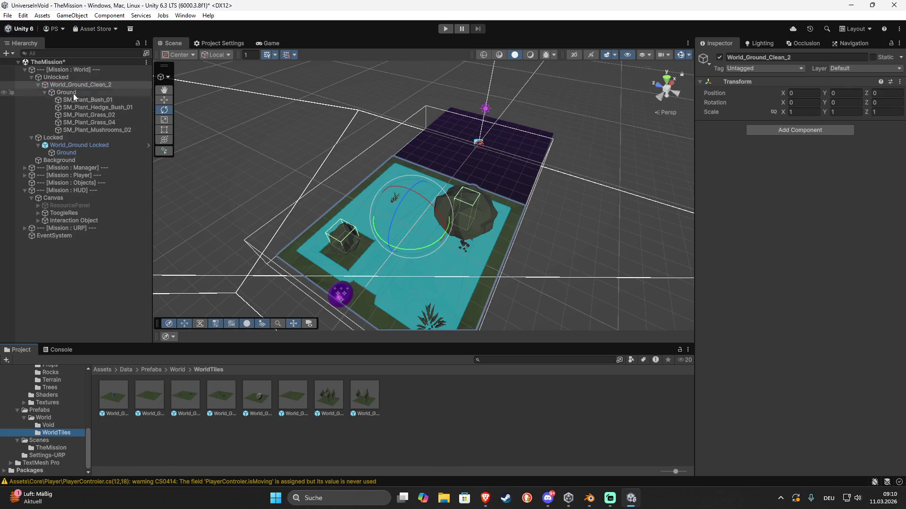
key("ctrl+s")
mouse_move(67, 88)
left_mouse_down()
mouse_move(308, 168)
mouse_move(426, 384)
left_mouse_up()
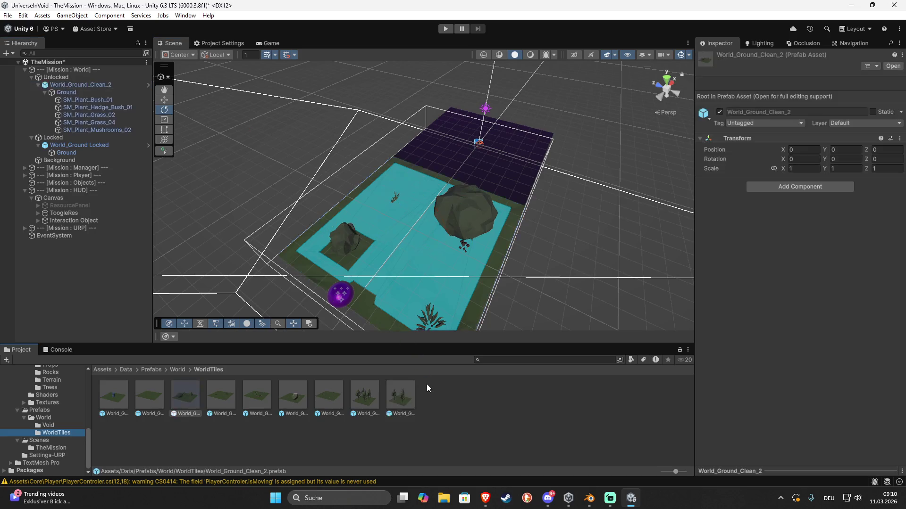
left_click(39, 85)
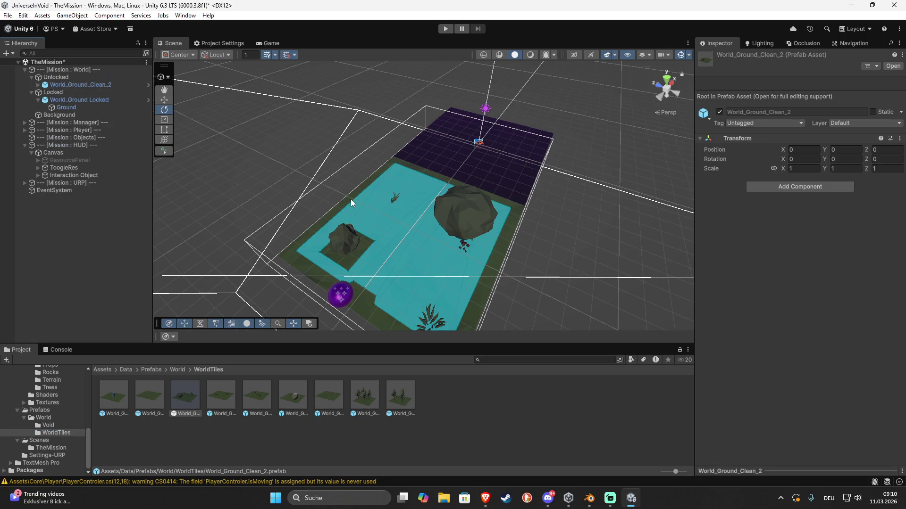
- Save the scene, then delete SM_Plant_Bush_01 through SM_Plant_Mushrooms_02 from World_Ground_Clean_2
key("ctrl+s")
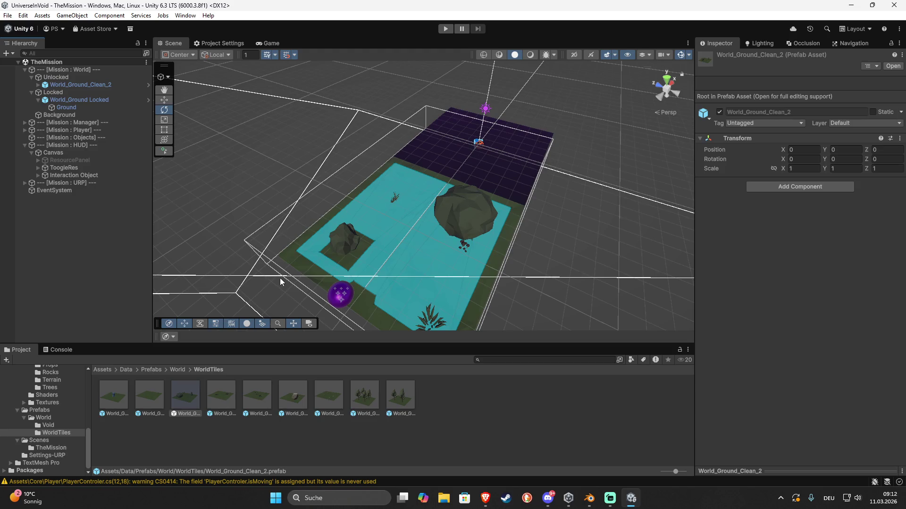
left_click(479, 206)
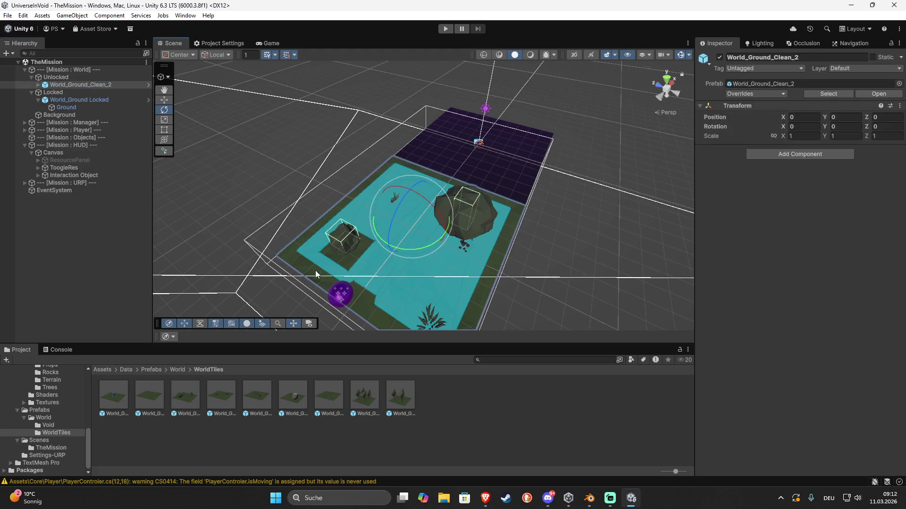
left_click(38, 85, "alt")
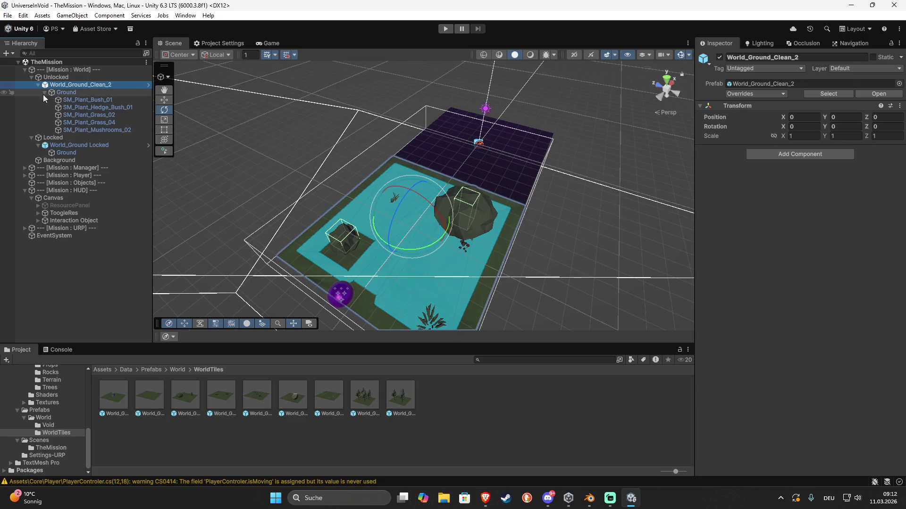
left_click(69, 101)
left_click(88, 132, "shift")
key("Delete")
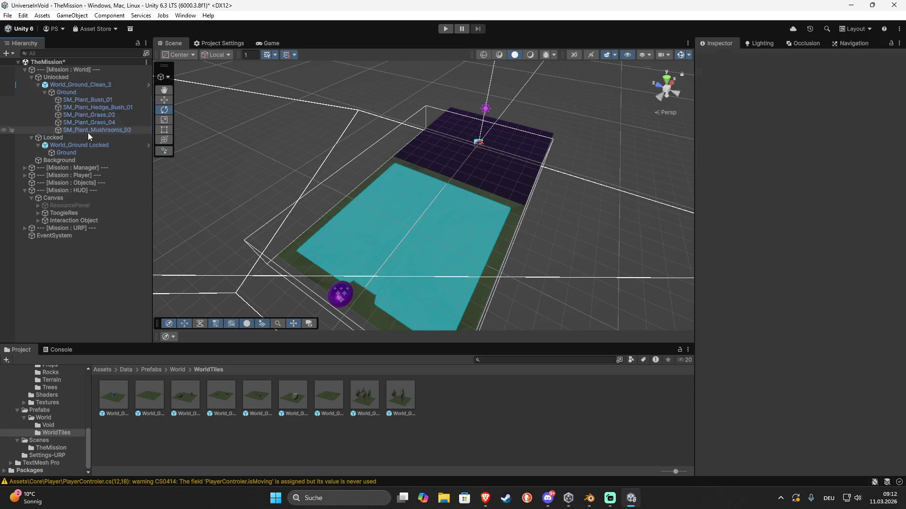
right_click(87, 86)
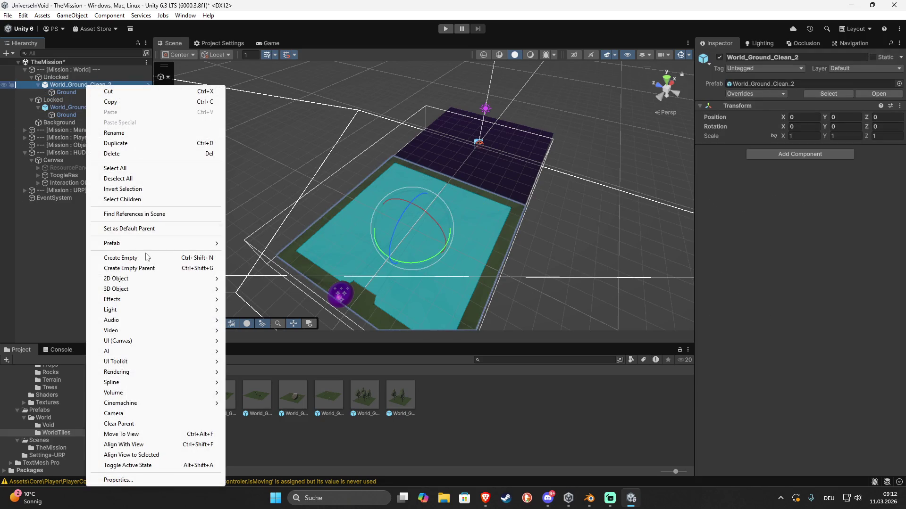
- Unpack World_Ground_Clean_2 and rename it World_Ground_Void_Altar
mouse_move(174, 249)
left_click(250, 318)
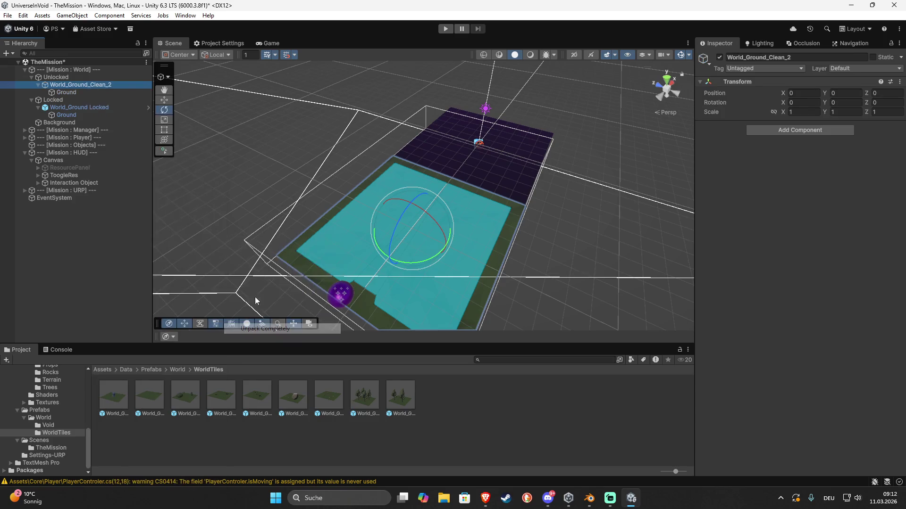
key("F2")
key("shift+Right")
key("shift+Right")
key("shift+Right")
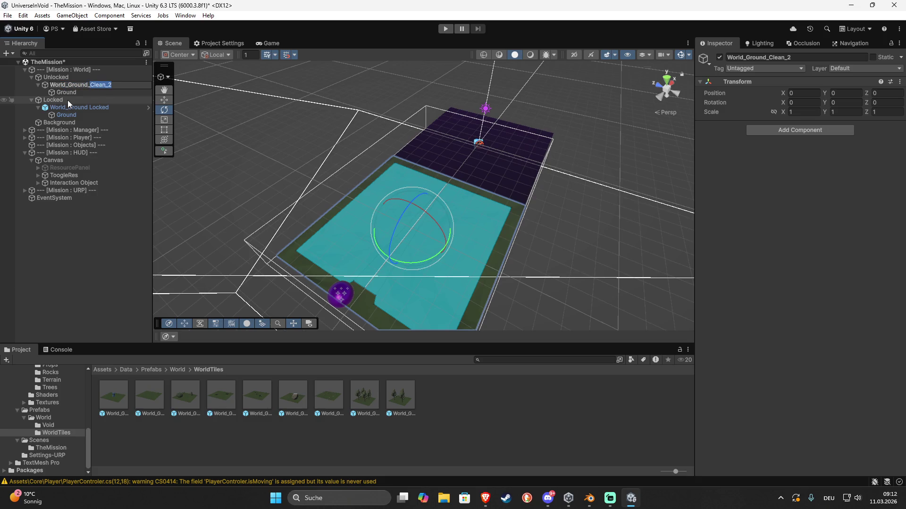
key("BackSpace")
key("BackSpace")
type("Void_Altar")
key("Return")
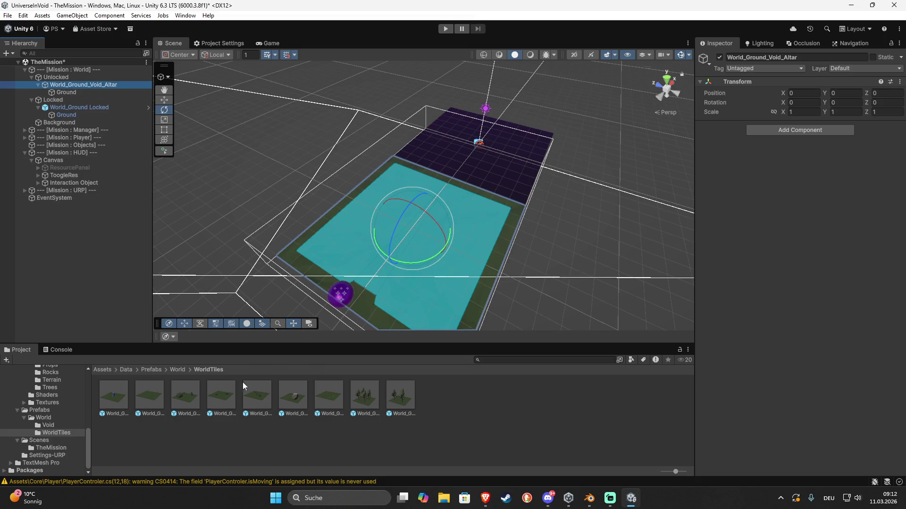
left_click(126, 370)
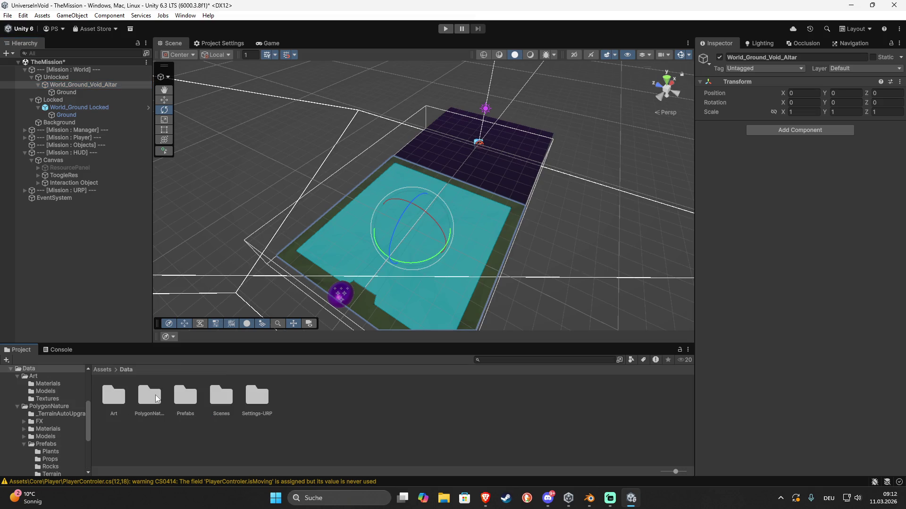
- Add the Void_Altar model from Art/Models under the tile's Ground, reset to position 0,0,0
double_click(122, 398)
double_click(162, 398)
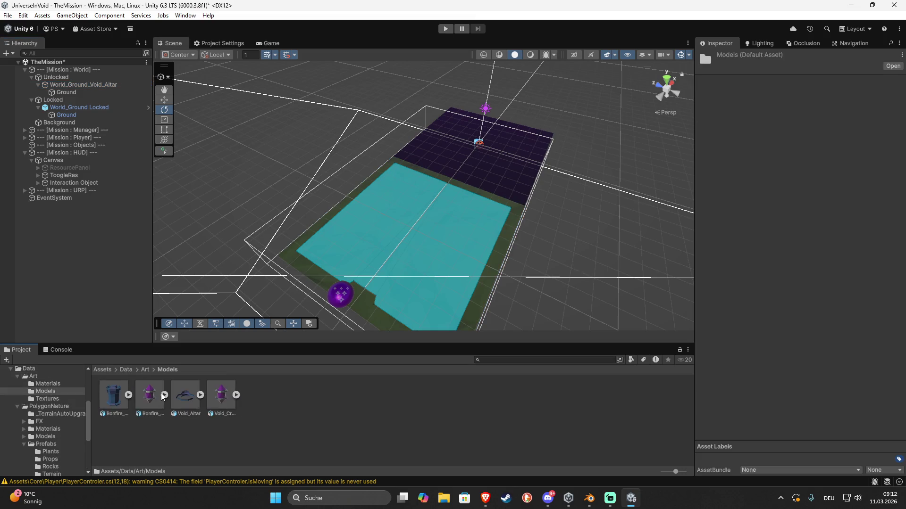
mouse_move(187, 404)
left_mouse_down()
mouse_move(101, 158)
mouse_move(65, 121)
left_mouse_up()
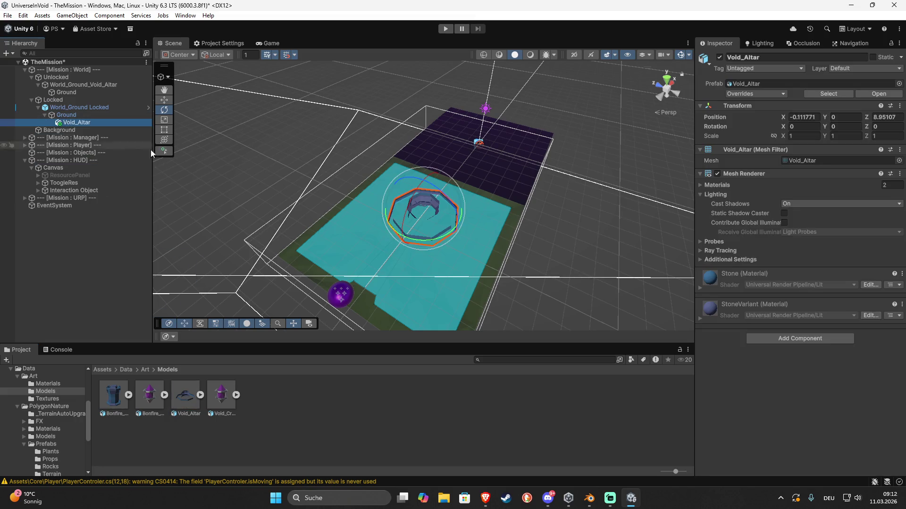
left_click(898, 106)
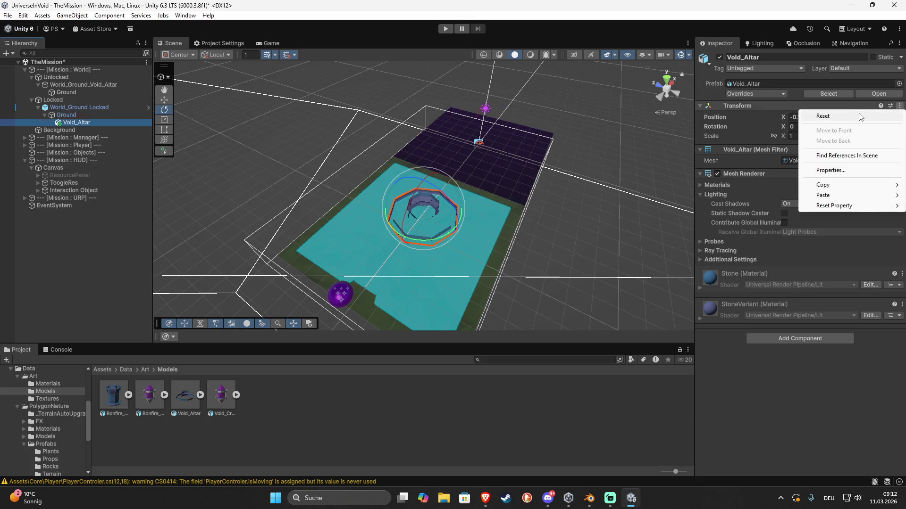
left_click(823, 117)
left_click_drag(83, 122, 76, 93)
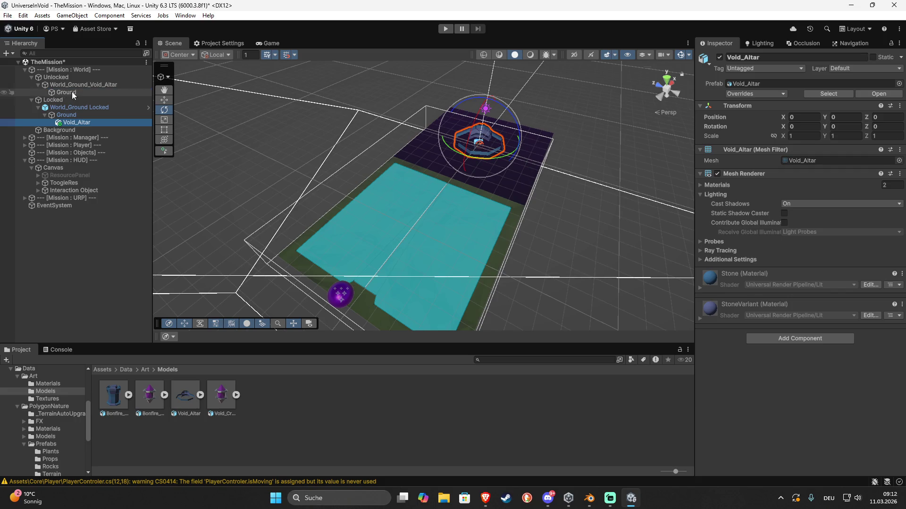
right_click(881, 111)
left_click(881, 115)
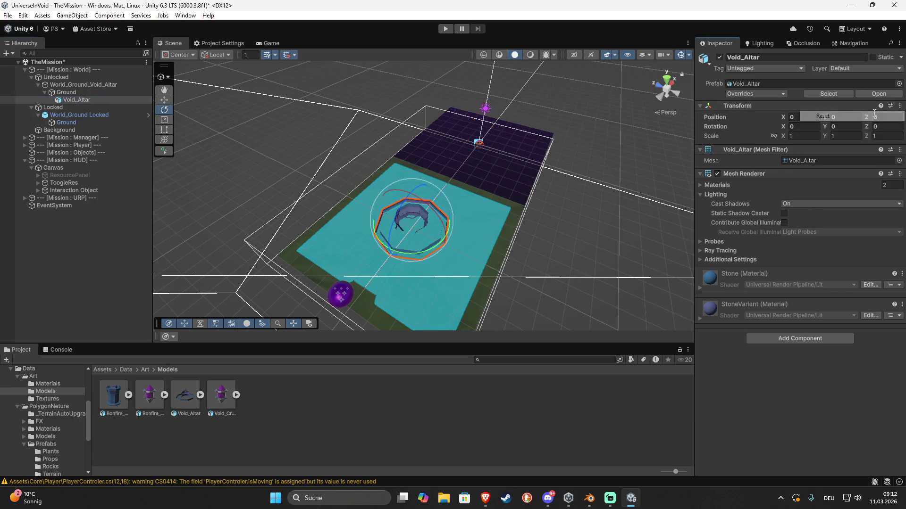
- Focus the view on the altar and move in for a close look
key("f")
mouse_move(476, 208)
left_mouse_down()
mouse_move(426, 199)
mouse_move(317, 202)
mouse_move(403, 202)
mouse_move(458, 187)
mouse_move(388, 157)
mouse_move(239, 160)
mouse_move(370, 144)
mouse_move(262, 148)
mouse_move(292, 156)
mouse_move(156, 174)
left_mouse_up()
left_click_drag(100, 177, 273, 233)
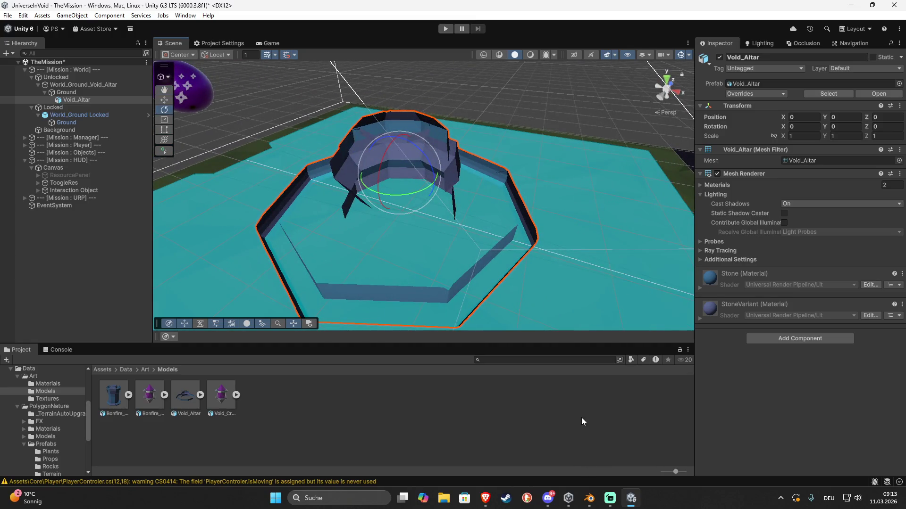
- In Blender, flip the Void_Altar mesh's normals and save the Blender file
left_click(593, 500)
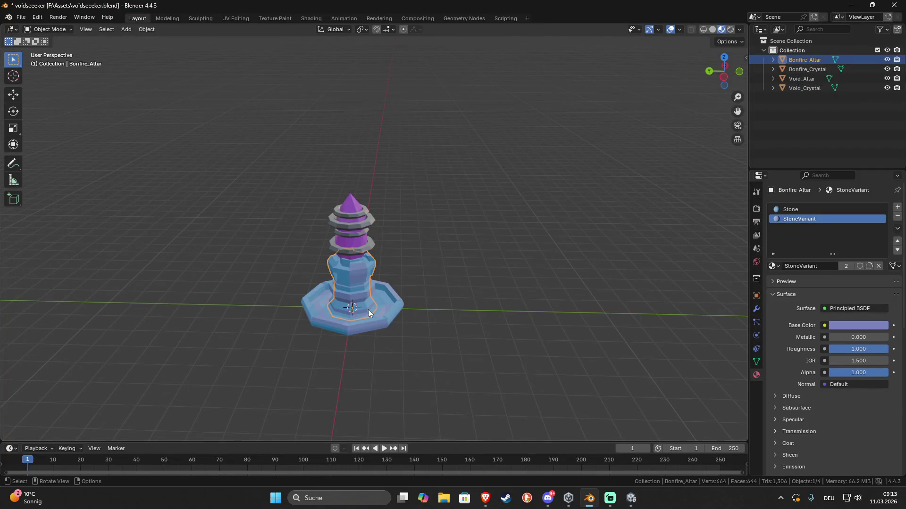
left_click(796, 88, "shift")
left_click(801, 79, "ctrl")
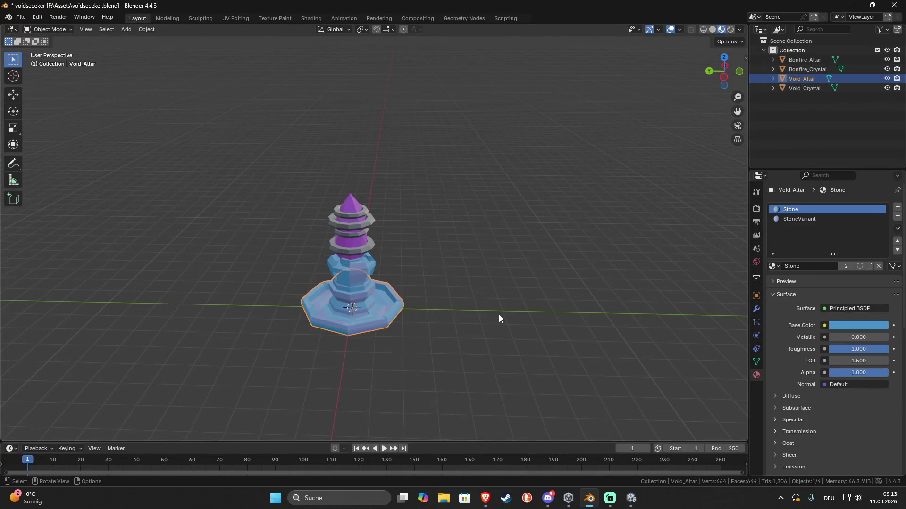
left_click(802, 78)
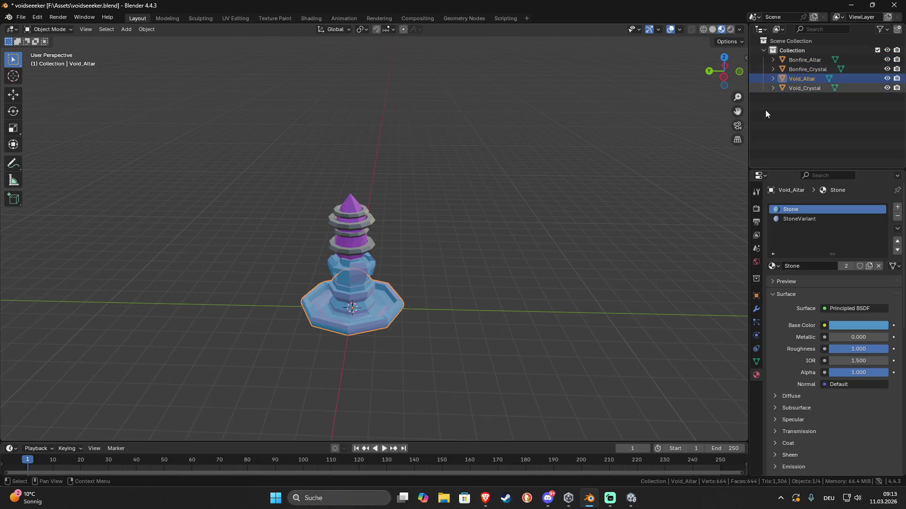
key("Tab")
key("a")
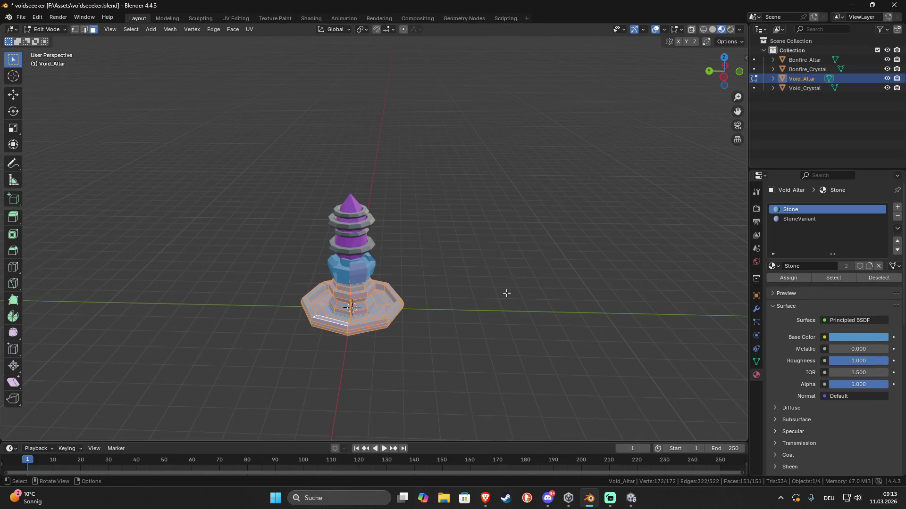
key("F3")
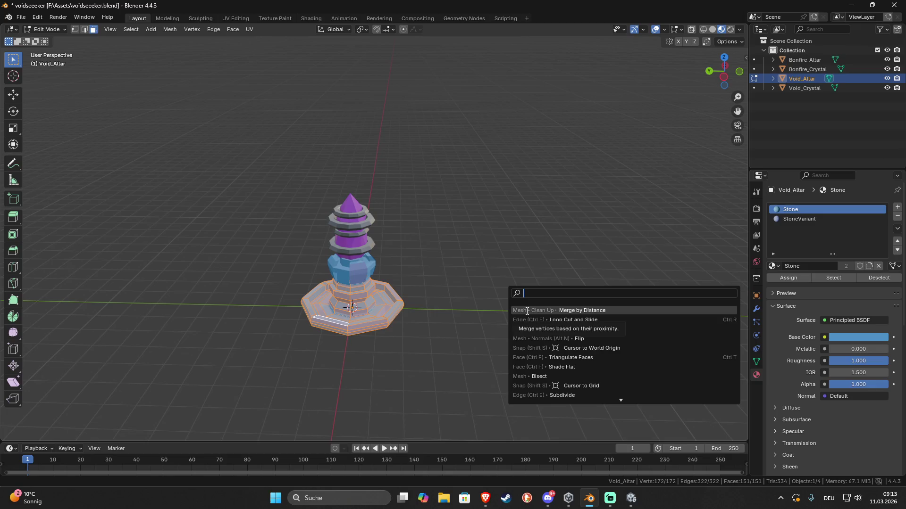
left_click(598, 340)
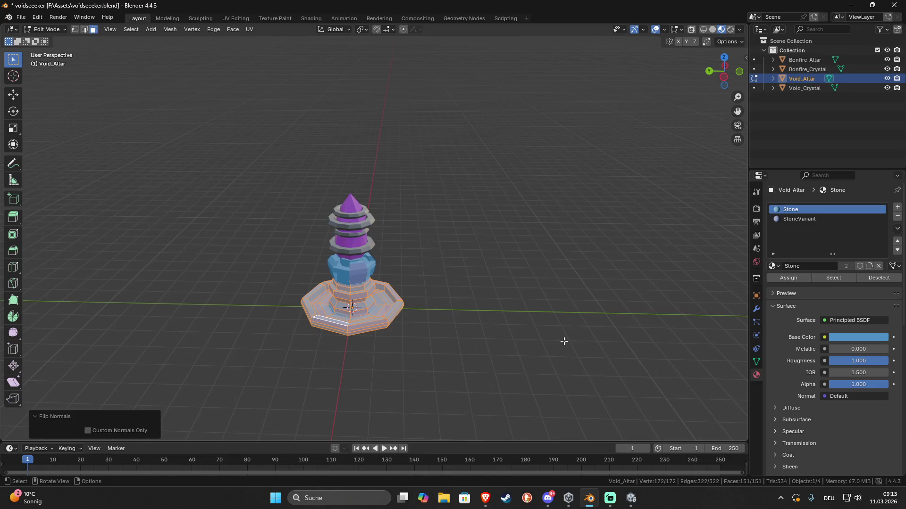
key("ctrl+s")
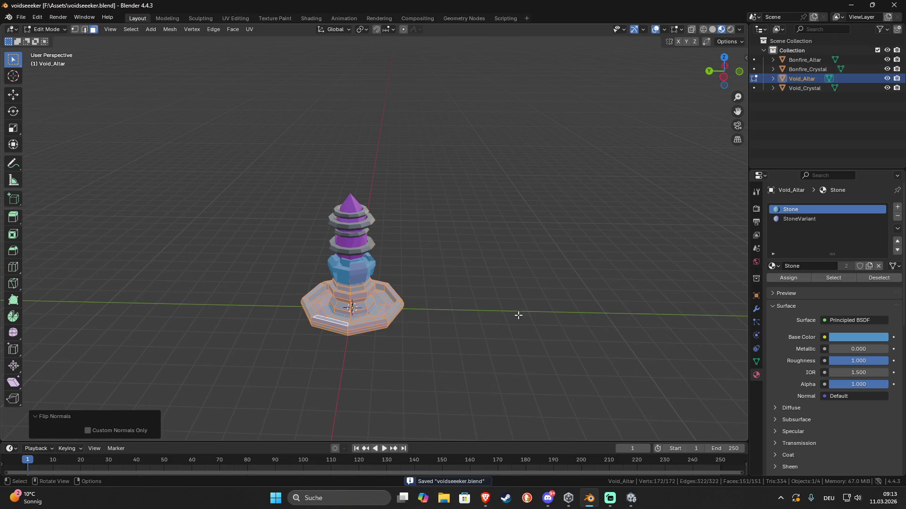
key("Tab")
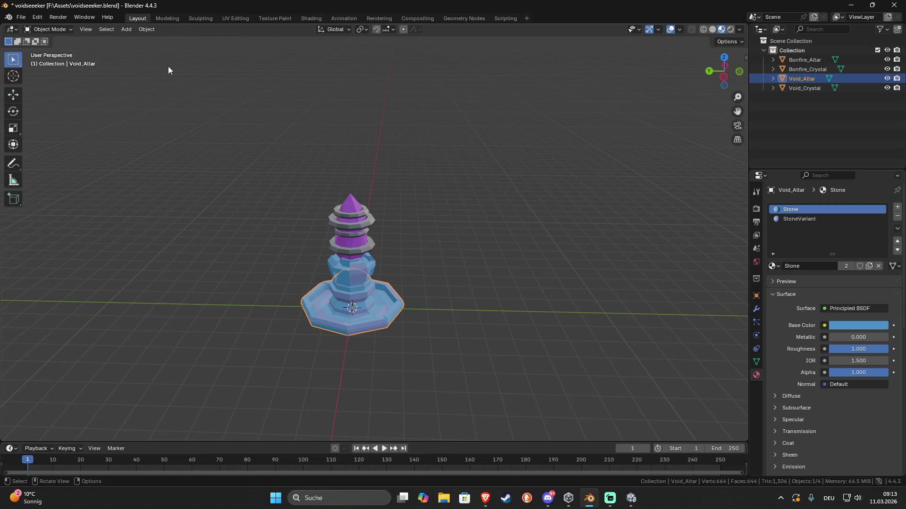
- Export the altar as FBX, overwriting Void_Altar.fbx in the VoidSeeker folder
left_click(21, 17)
mouse_move(57, 157)
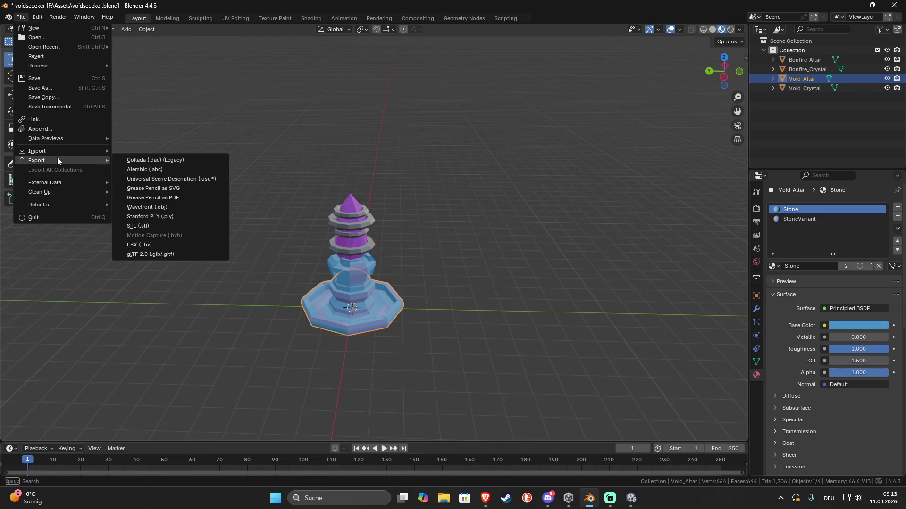
left_click(162, 245)
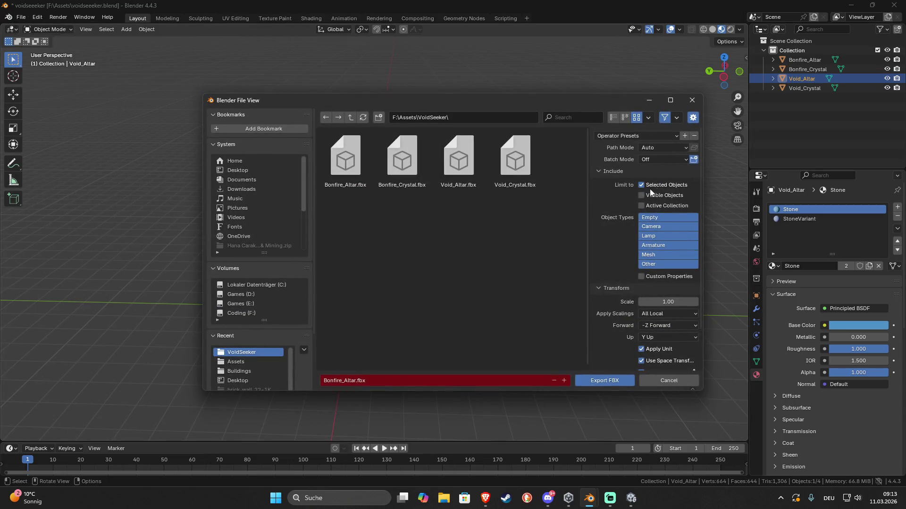
scroll(608, 344, "down", 2)
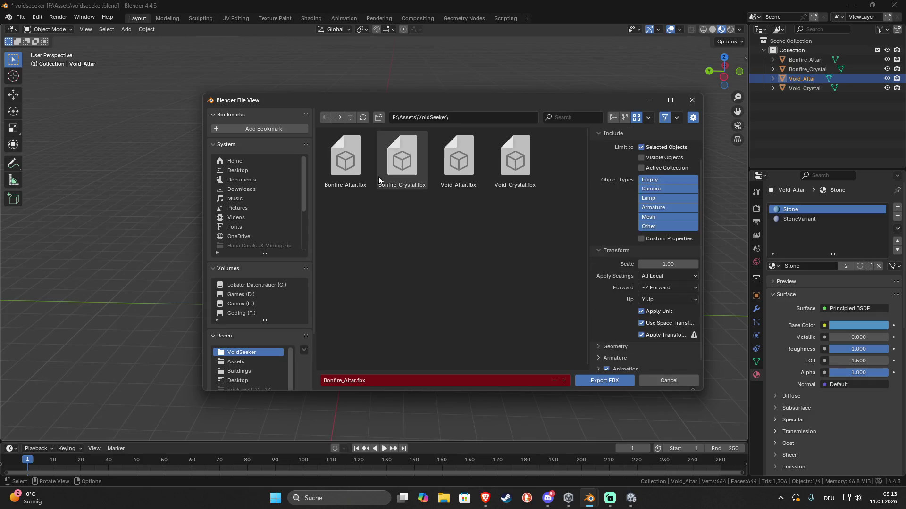
left_click(465, 171)
left_click(607, 383)
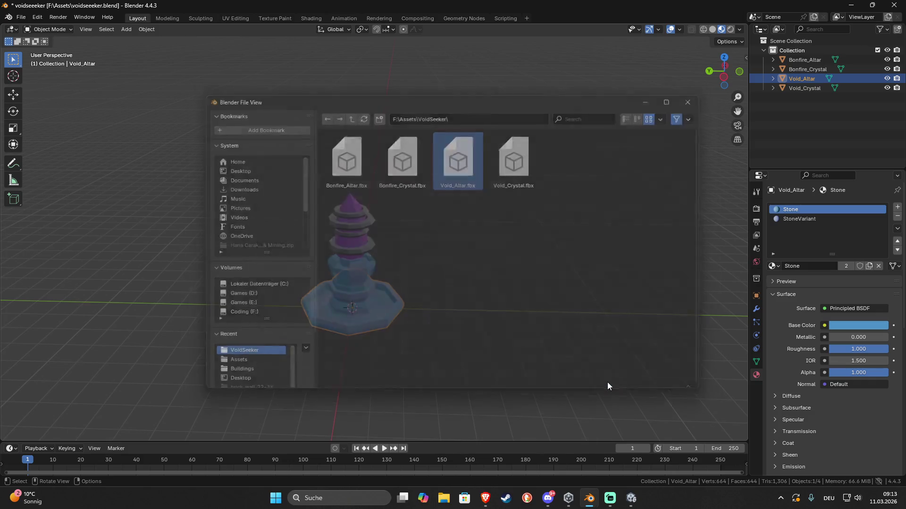
left_click(631, 499)
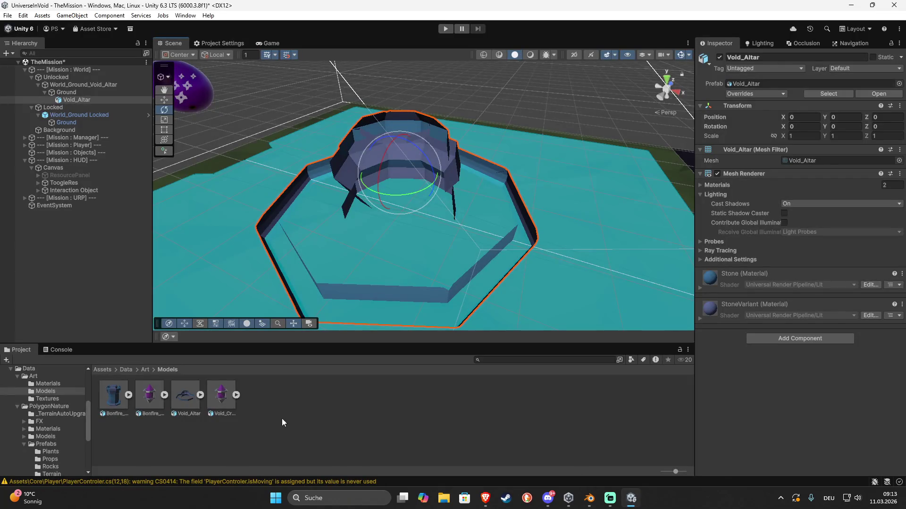
- Delete the old Void_Altar asset and import the new Void_Altar.fbx into Models
left_click(190, 392)
key("Delete")
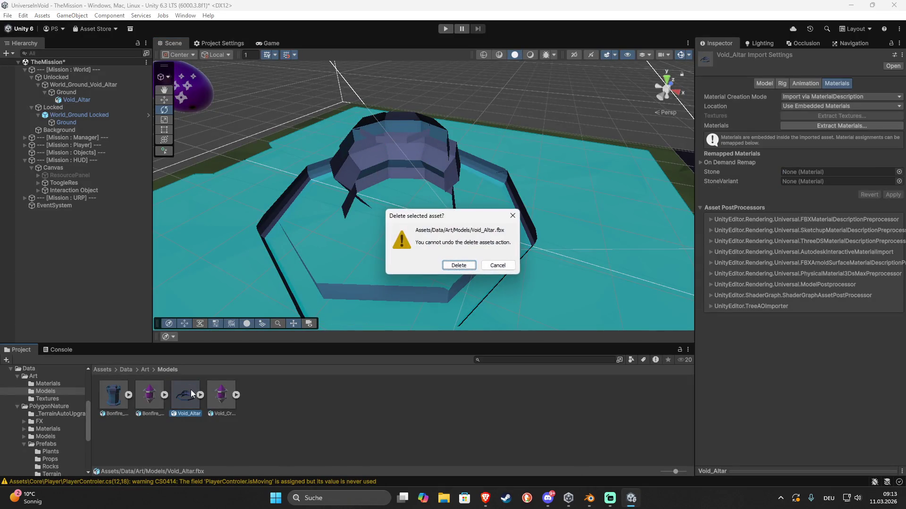
key("Return")
right_click(256, 403)
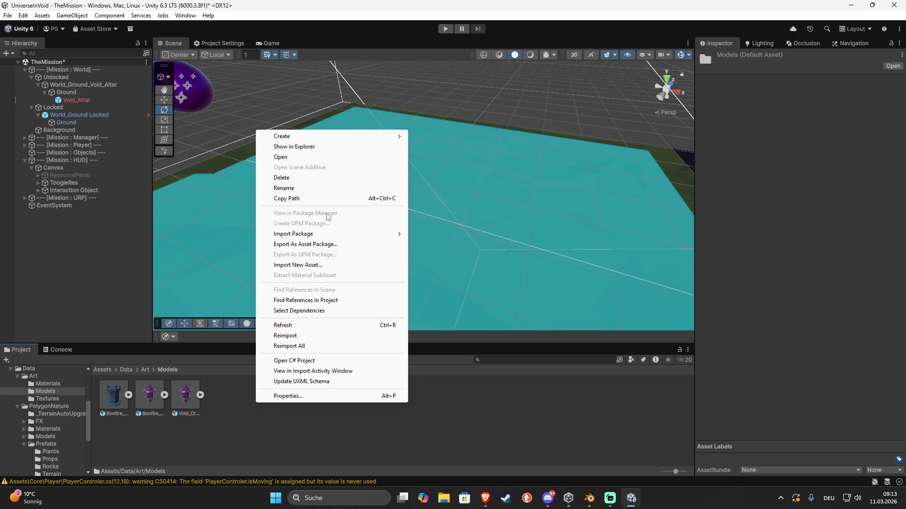
left_click(311, 265)
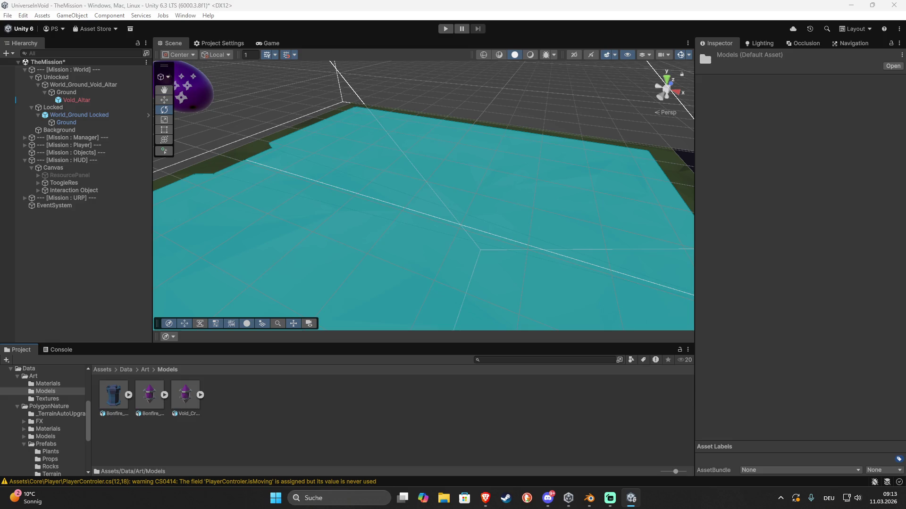
mouse_move(628, 182)
left_mouse_down()
mouse_move(411, 193)
mouse_move(593, 214)
mouse_move(593, 179)
mouse_move(596, 190)
left_mouse_up()
left_click(461, 167)
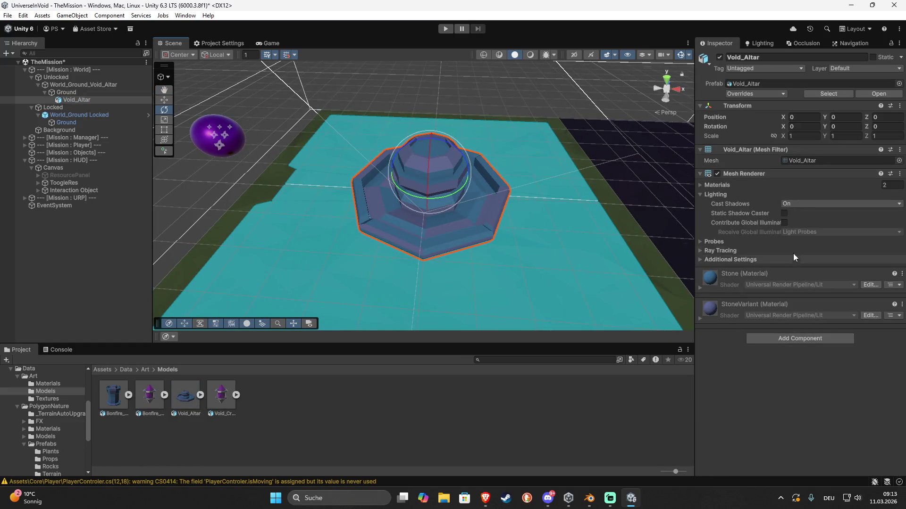
- Set the altar to cast Two Sided shadows and add a carving Nav Mesh Obstacle
left_click(803, 203)
left_click(809, 236)
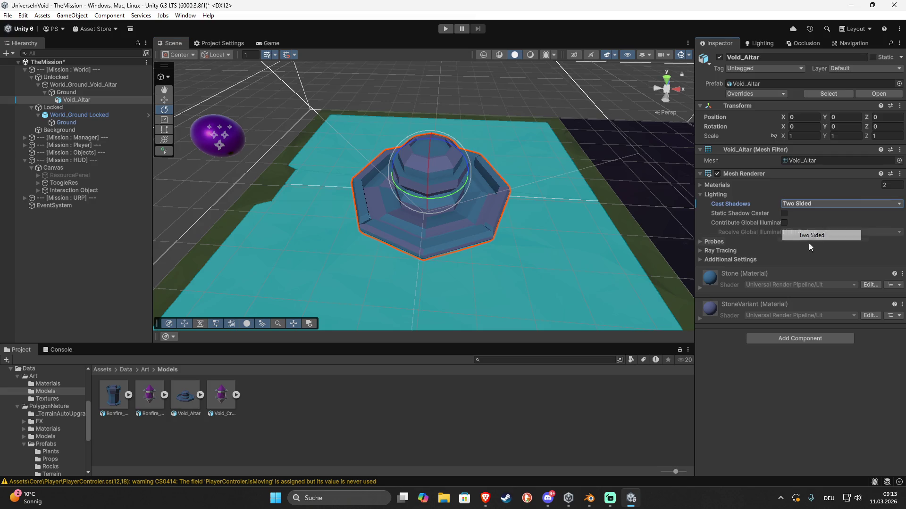
left_click(784, 335)
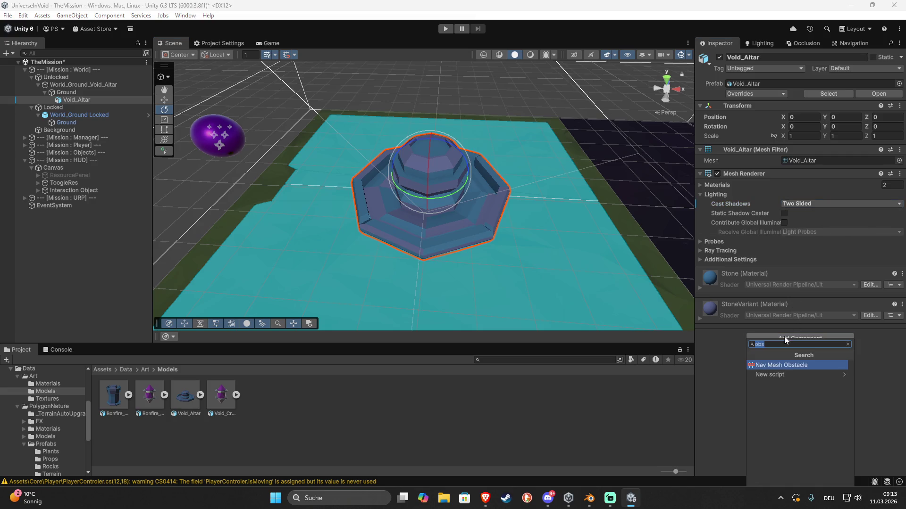
left_click(788, 365)
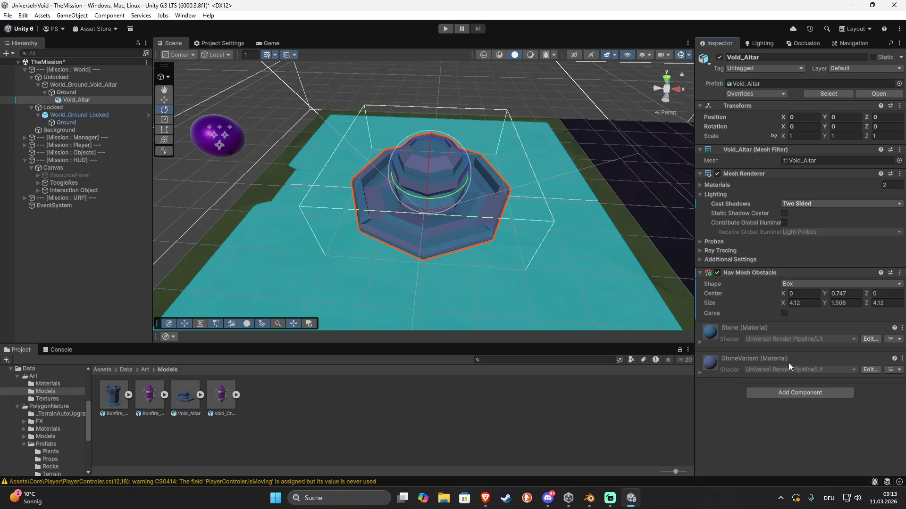
left_click(784, 314)
- Set the obstacle's X and Z size to 3 and inspect the carved area
left_click(805, 303)
type("3")
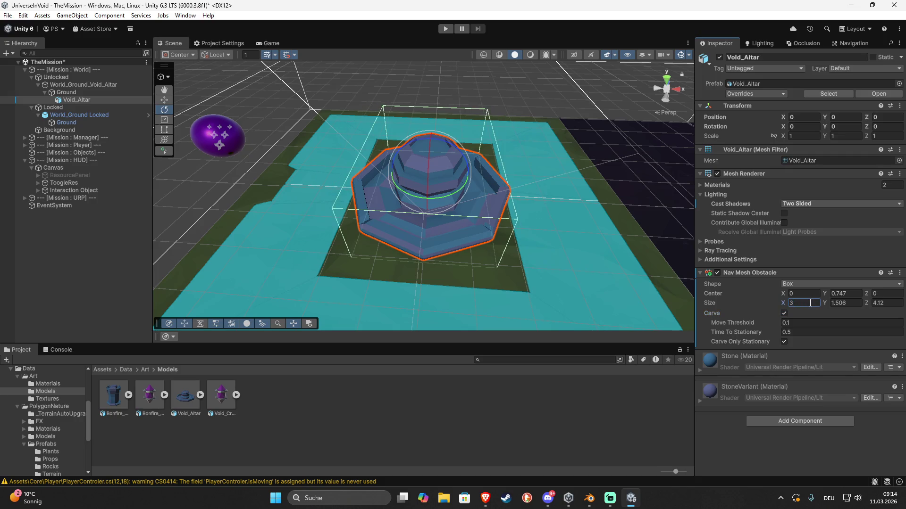
left_click(885, 303)
type("3")
mouse_move(425, 236)
left_mouse_down()
mouse_move(131, 241)
mouse_move(47, 227)
mouse_move(849, 222)
mouse_move(670, 207)
left_mouse_up()
mouse_move(670, 207)
left_mouse_down()
mouse_move(618, 212)
mouse_move(564, 262)
mouse_move(430, 211)
left_mouse_up()
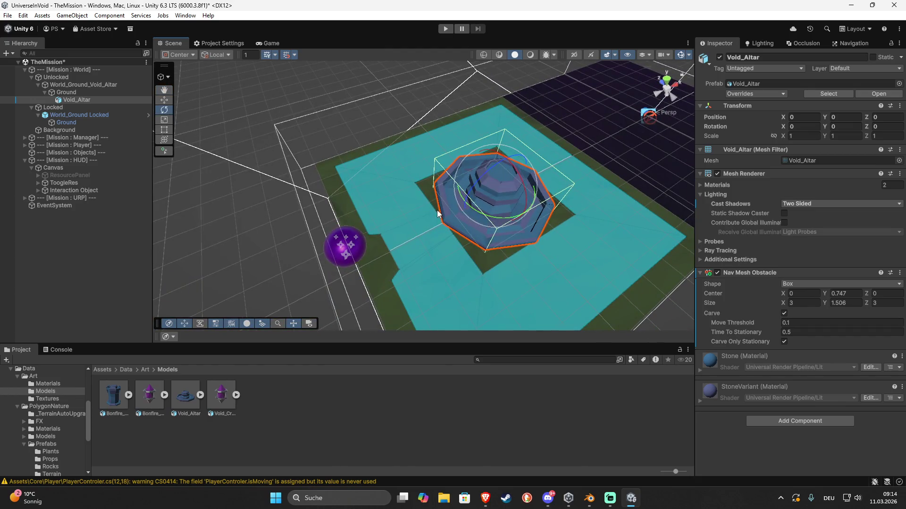
key("f")
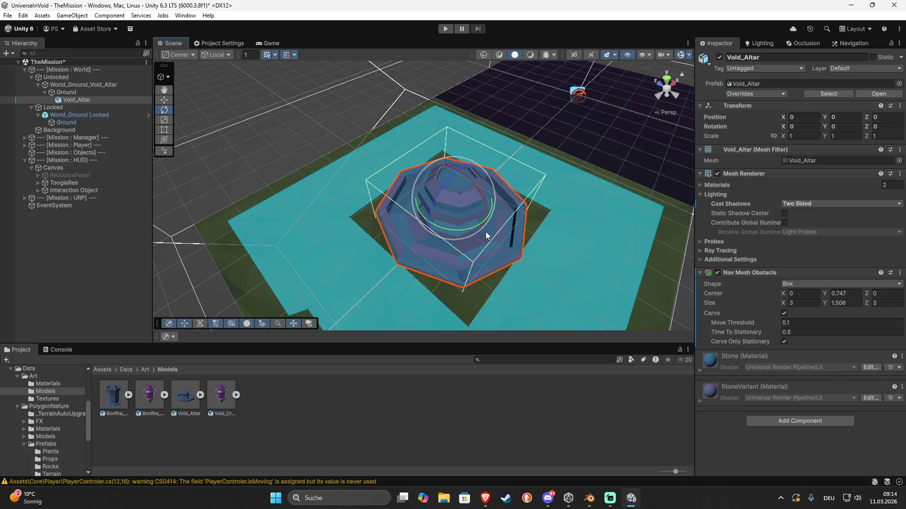
left_click(345, 93)
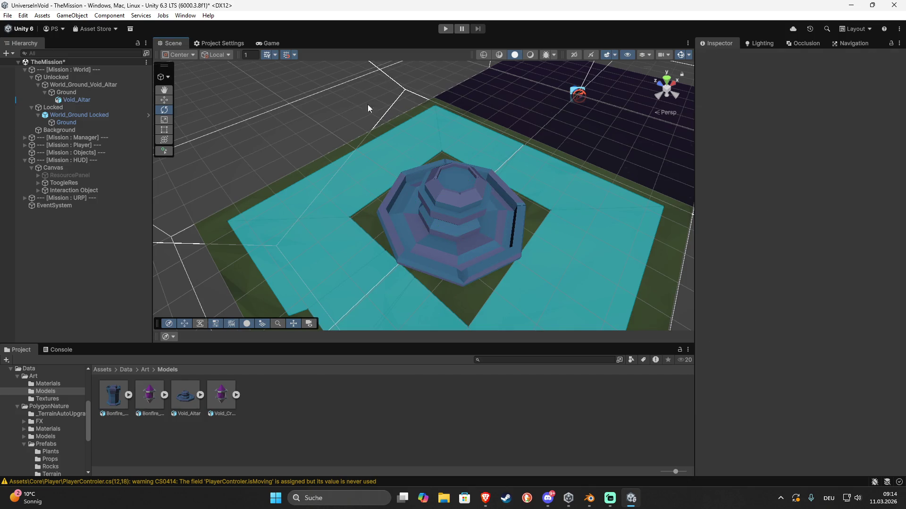
- Put the Void_Altar object on the Interactable layer
left_click(438, 194)
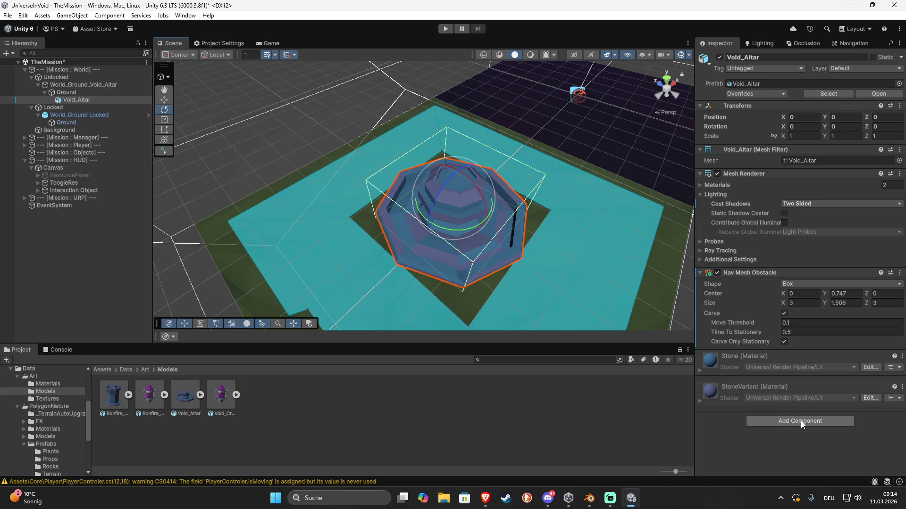
left_click(865, 68)
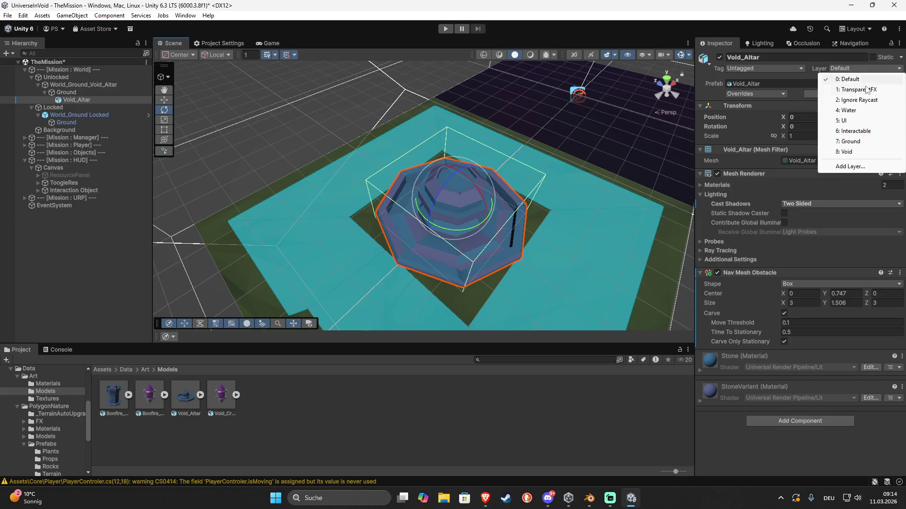
left_click(855, 131)
- Create a new script named VoidAltar and attach it to the altar
left_click(816, 421)
type("obs")
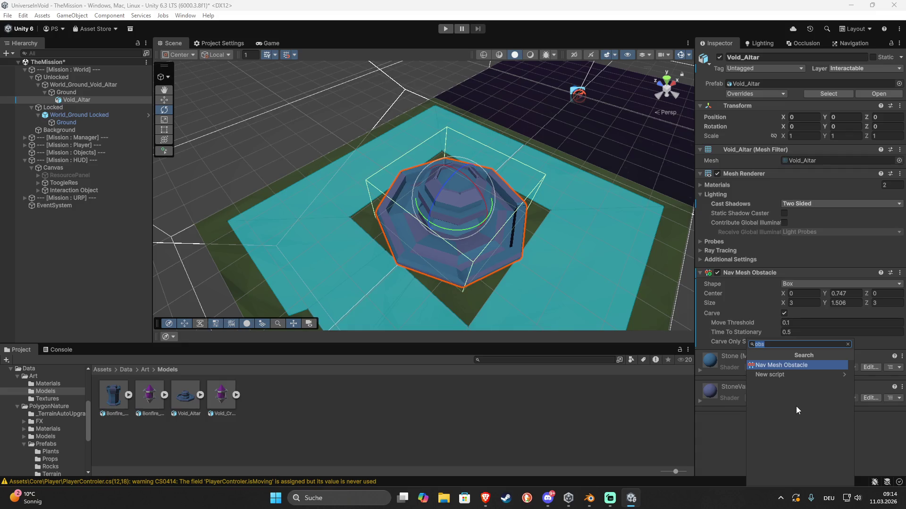
key("BackSpace")
type("Void")
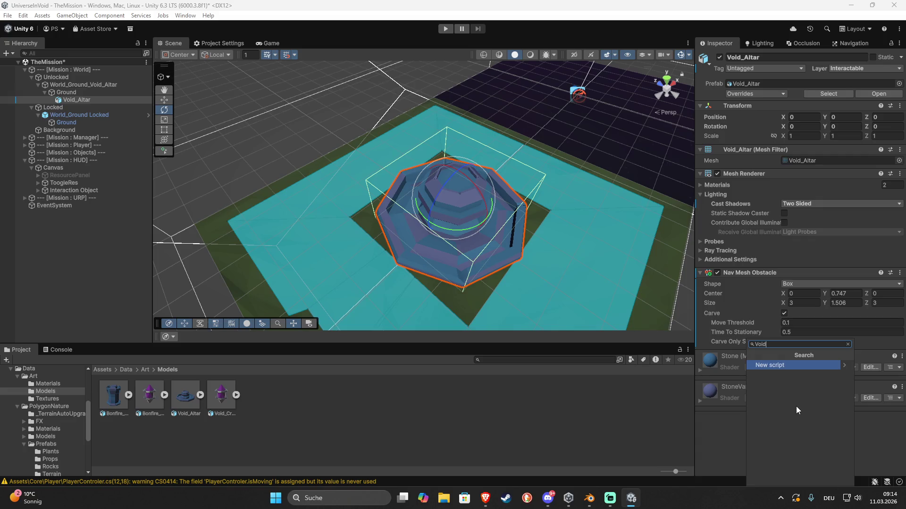
type("Al")
left_click(486, 498)
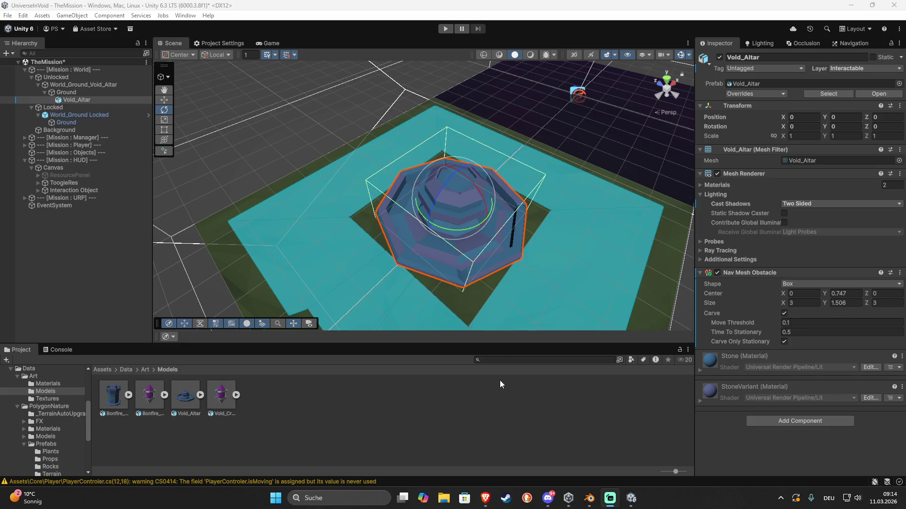
left_click(755, 424)
key("Right")
type("tar")
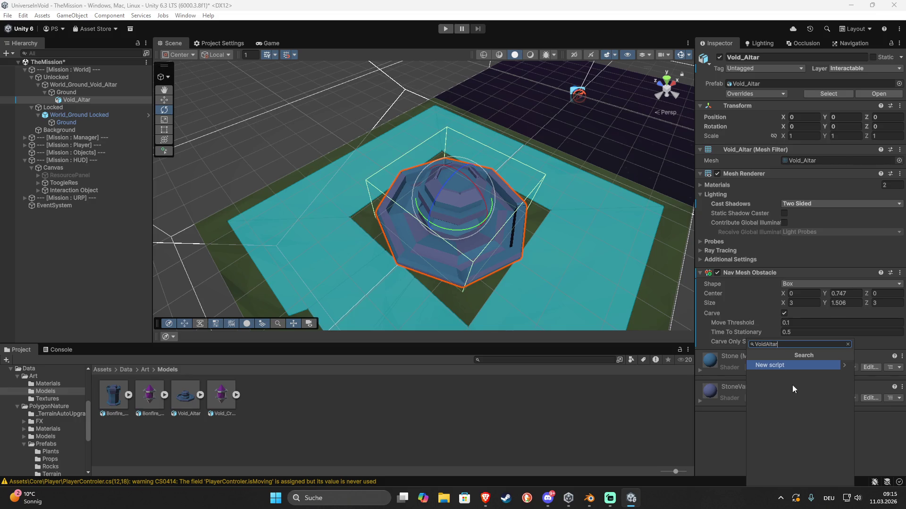
left_click(796, 366)
left_click(788, 477)
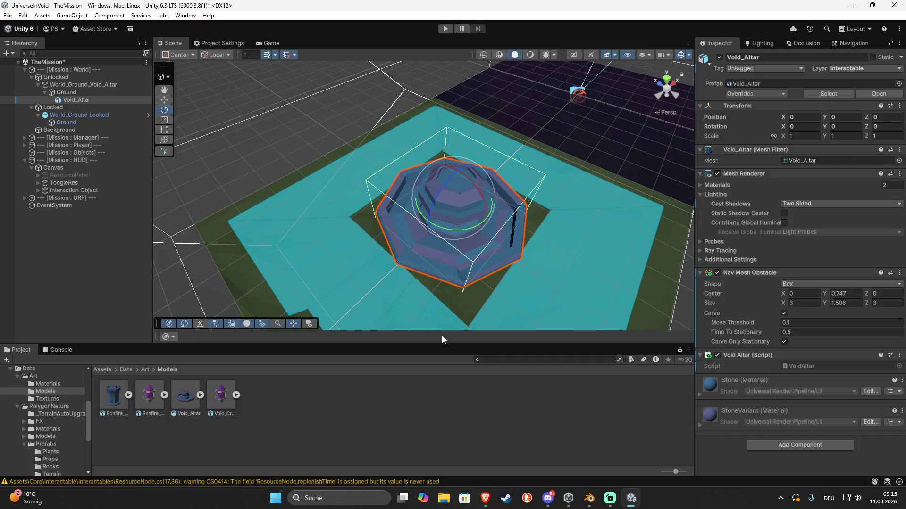
- Parent Void_Crystal under Void_Altar and reset its transform to sit on the altar
left_click_drag(221, 395, 78, 100)
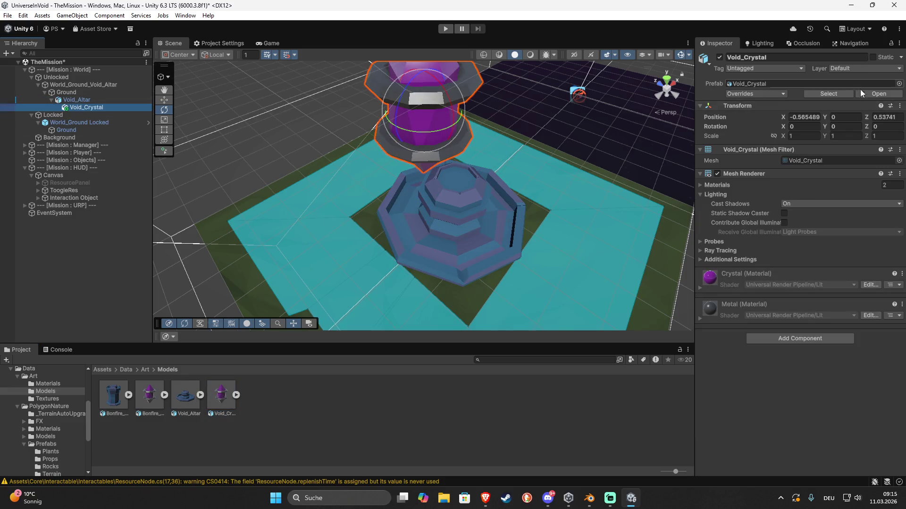
left_click(899, 106)
left_click(769, 115)
- View the crystal in the Game view and open its Cast Shadows setting
scroll(561, 172, "up", 3)
mouse_move(599, 142)
left_mouse_down()
mouse_move(652, 111)
mouse_move(511, 135)
left_mouse_up()
scroll(512, 135, "down", 3)
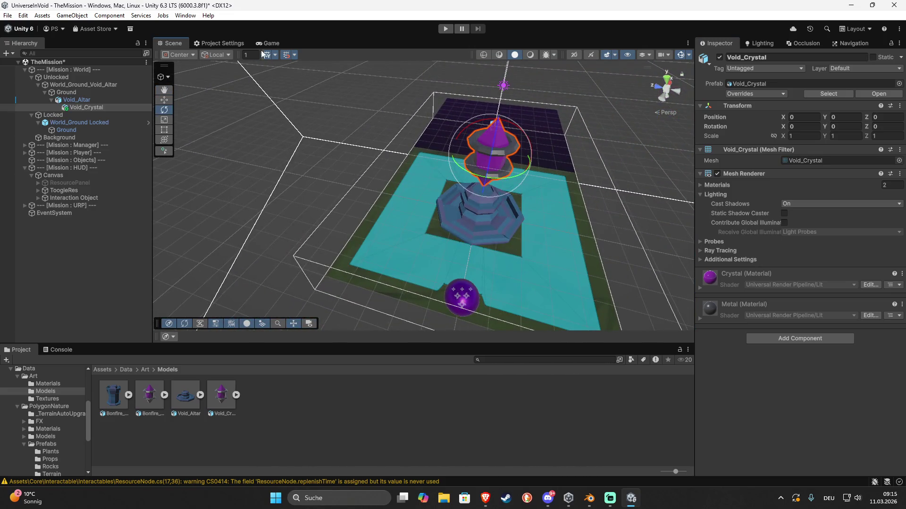
left_click(259, 44)
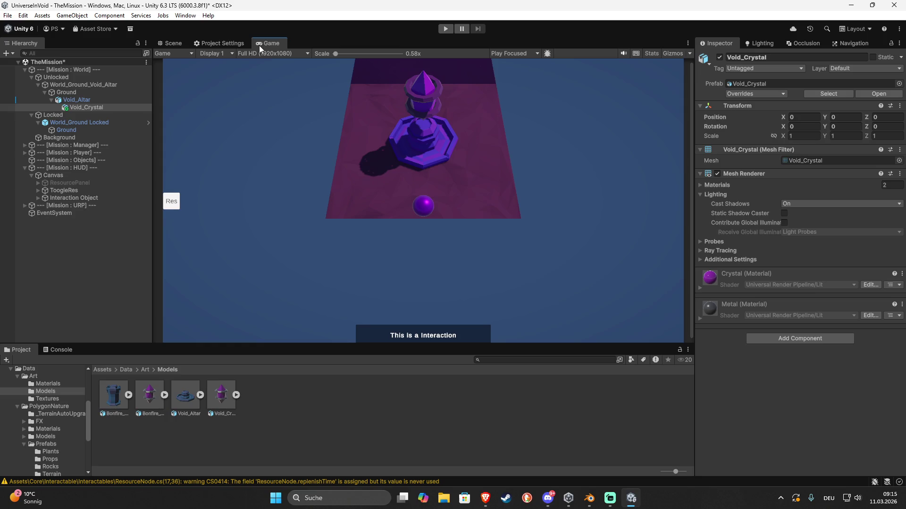
left_click(793, 207)
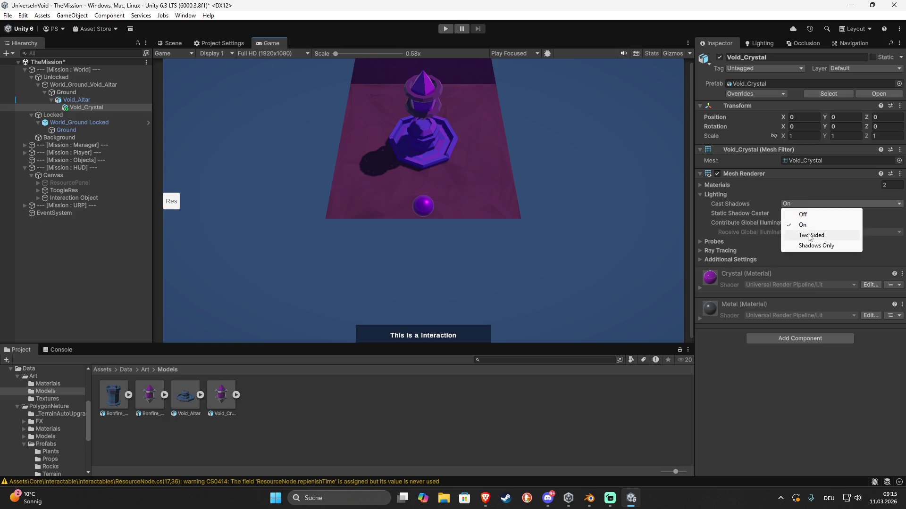